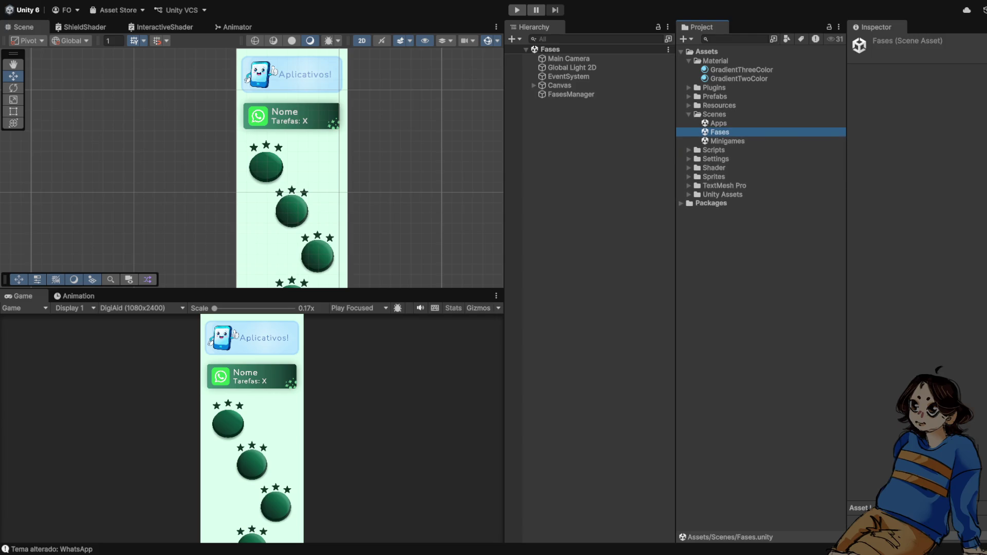
Expand Sprites > Fases > BlackAndWhite and drop the ButtonEffect image into the Button folder
{"action": "left_click", "coordinate": [689, 114]}
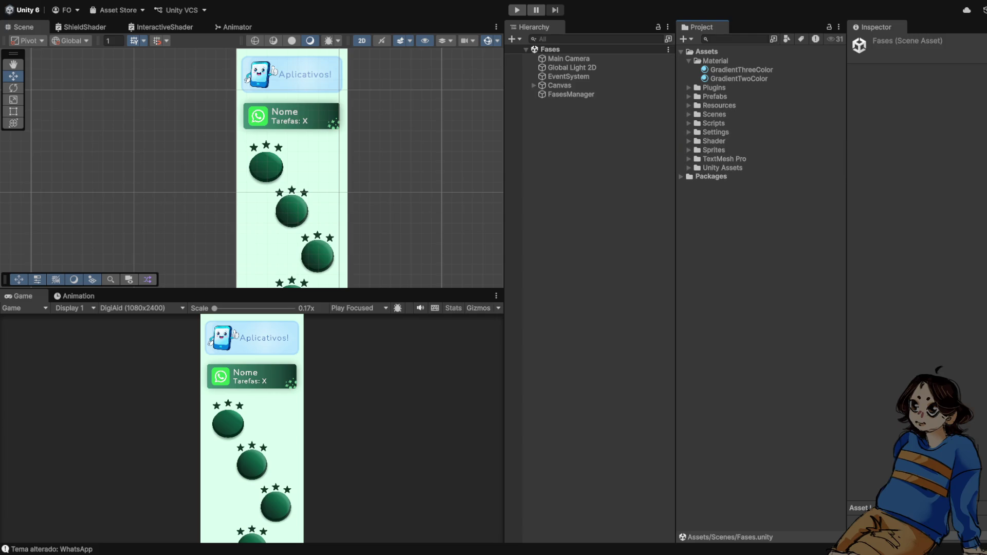
{"action": "left_click", "coordinate": [689, 149]}
{"action": "left_click", "coordinate": [704, 176]}
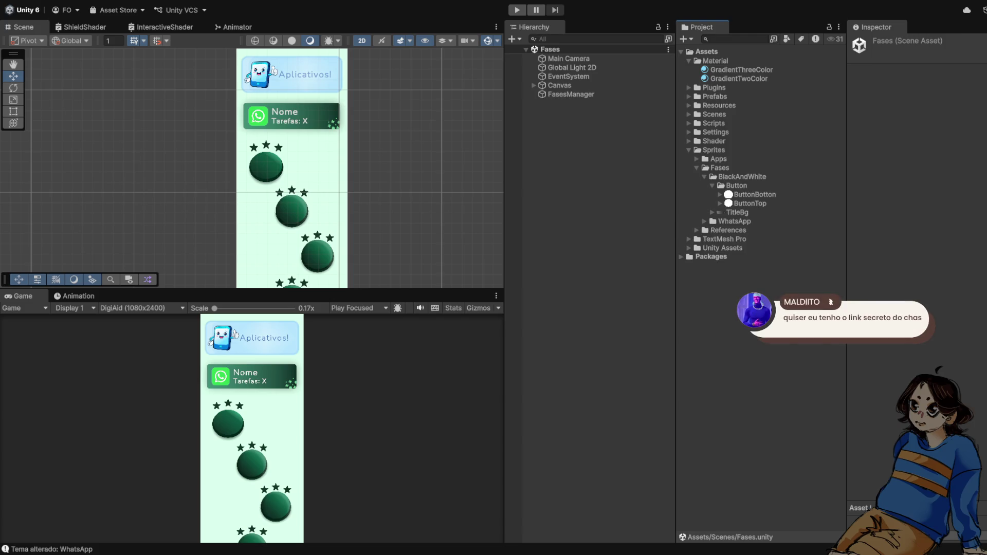
{"action": "left_click_drag", "start_coordinate": [737, 212], "coordinate": [756, 199]}
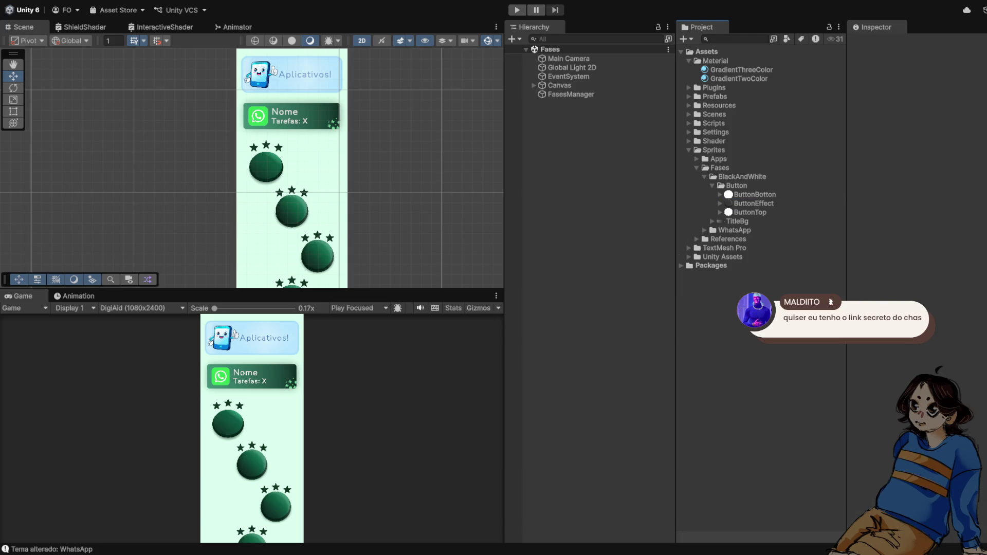
{"action": "left_click", "coordinate": [559, 85]}
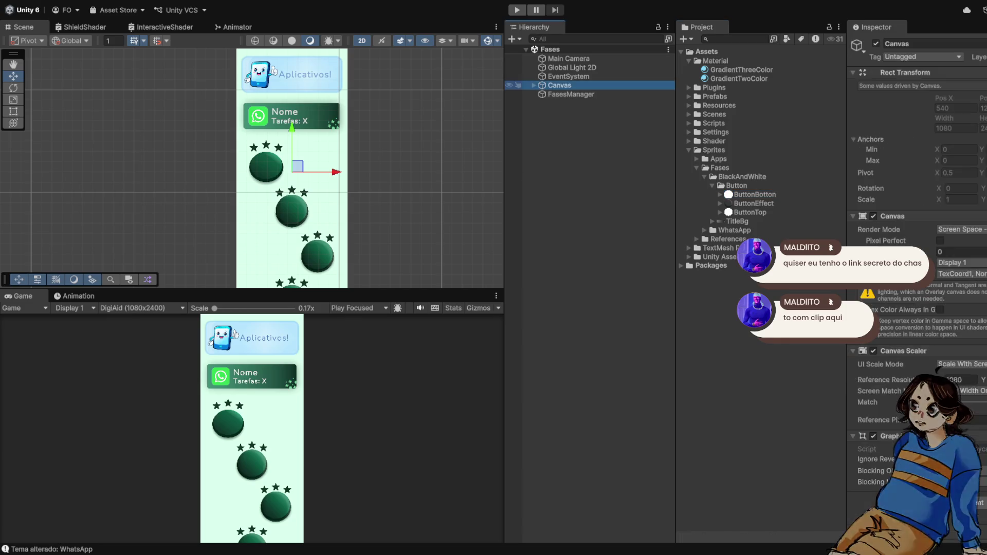
Expand Canvas > Scroll Menu > Content > LevelButtonContainer > LevelButton in the Hierarchy
{"action": "left_click", "coordinate": [534, 85]}
{"action": "scroll", "coordinate": [276, 180], "scroll_direction": "up", "scroll_amount": 4}
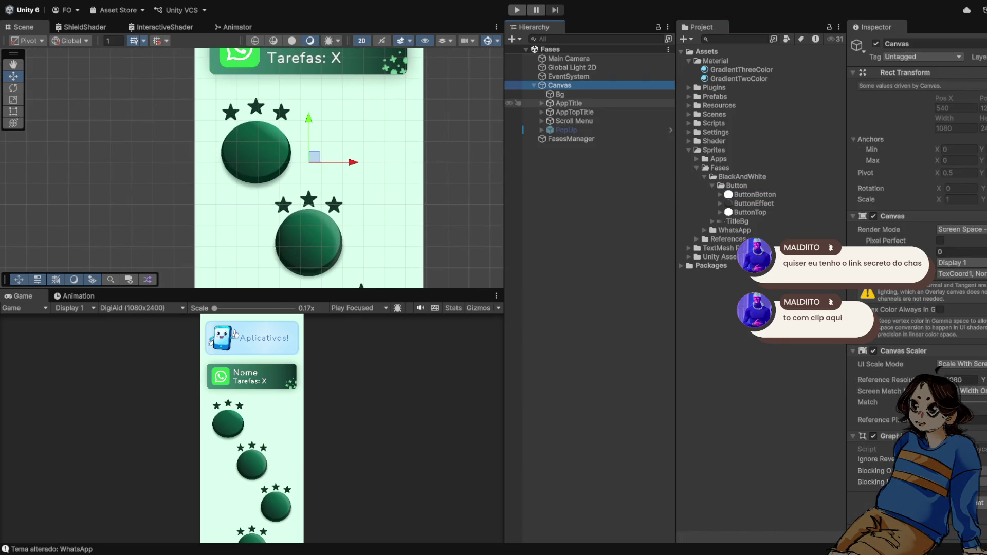
{"action": "left_click", "coordinate": [575, 112]}
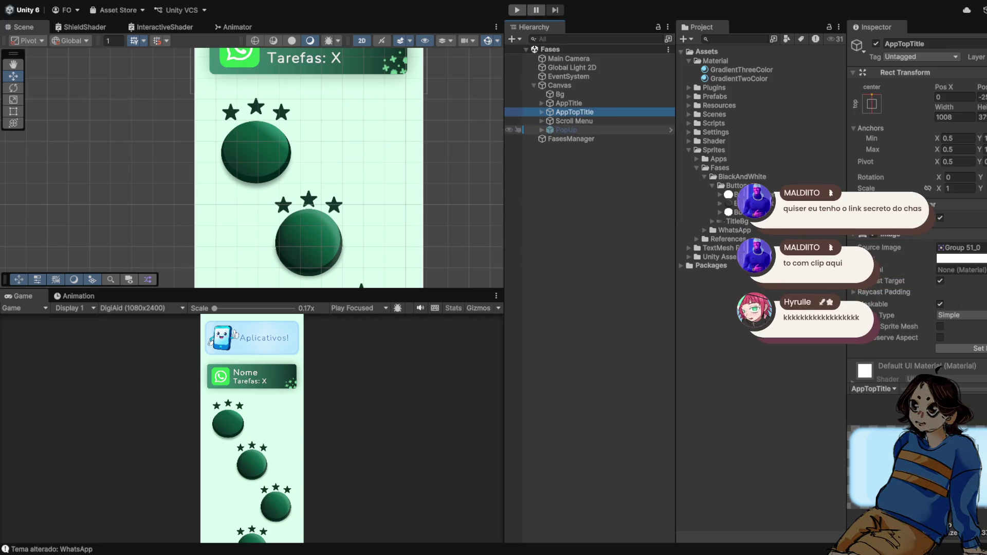
{"action": "left_click", "coordinate": [542, 120]}
{"action": "left_click", "coordinate": [550, 129]}
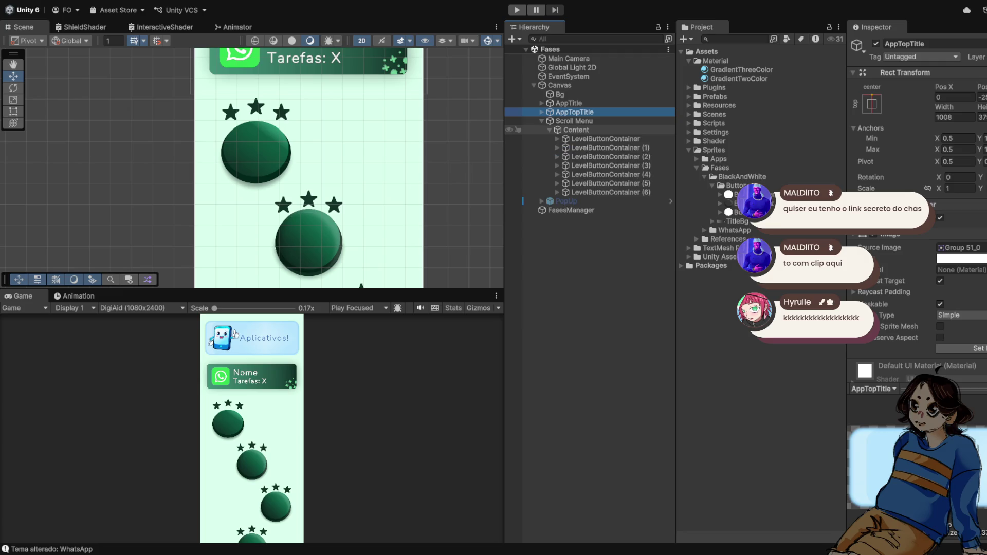
{"action": "left_click", "coordinate": [557, 139]}
{"action": "left_click", "coordinate": [566, 148]}
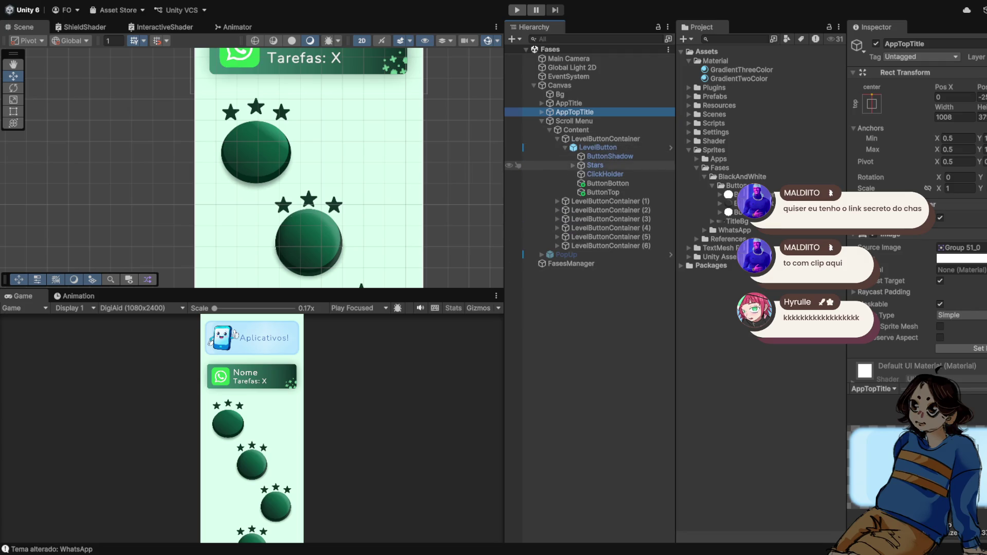
Frame ButtonTop and check its ButtonTop_0 image and GradientThreeColor material
{"action": "double_click", "coordinate": [603, 192]}
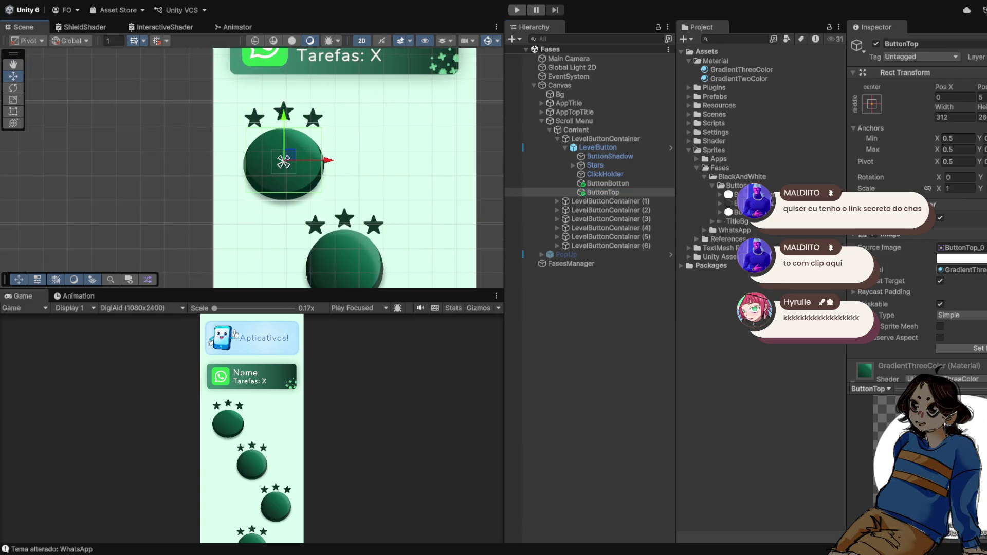
{"action": "scroll", "coordinate": [915, 206], "scroll_direction": "down", "scroll_amount": 2}
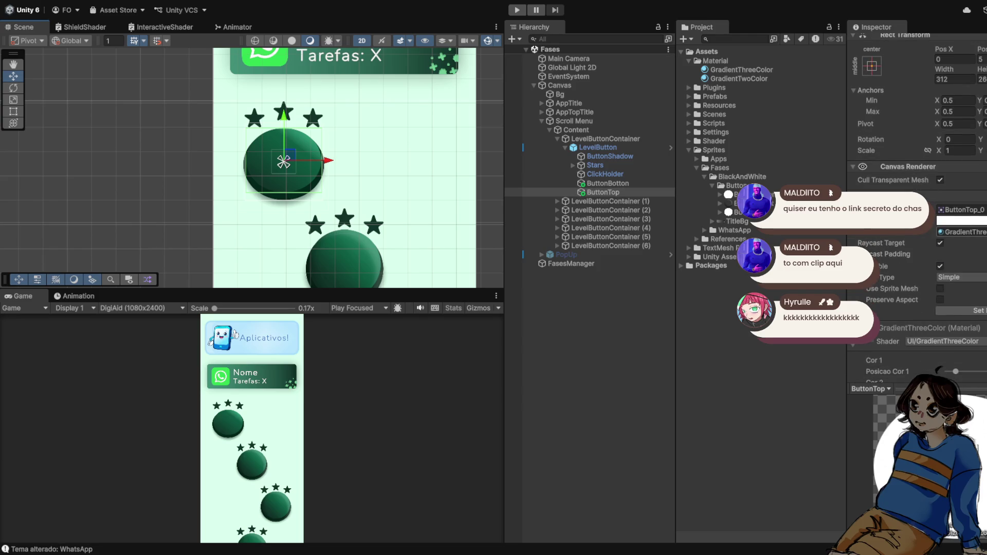
{"action": "scroll", "coordinate": [915, 154], "scroll_direction": "up", "scroll_amount": 1}
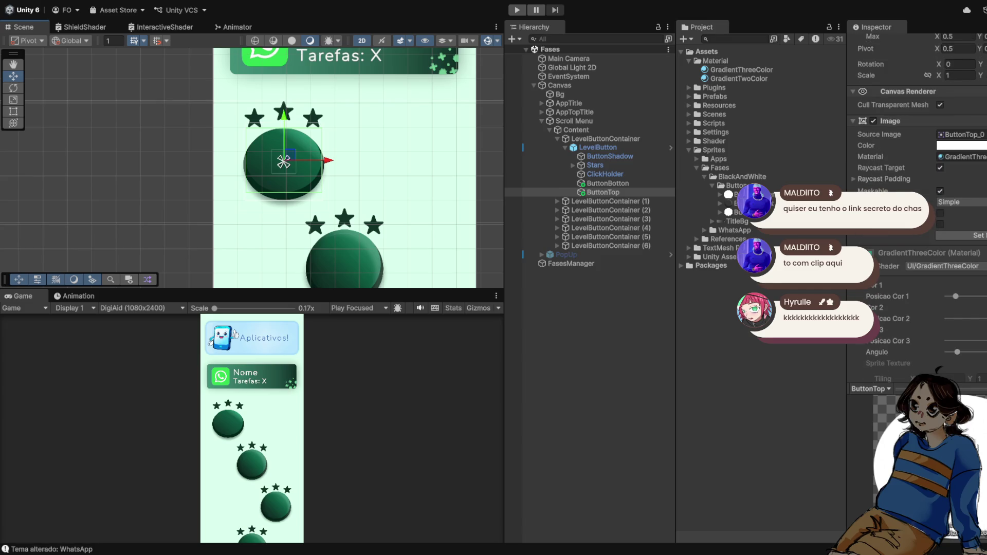
{"action": "left_click", "coordinate": [605, 139]}
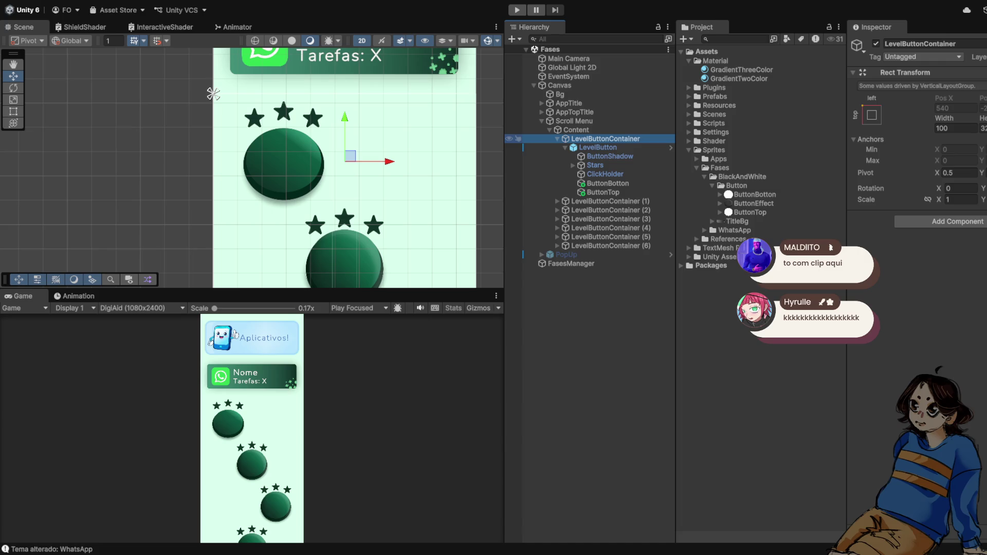
Create a UI Image under LevelButton named ButtonEffects
{"action": "key", "text": "ctrl+shift+v"}
{"action": "left_click_drag", "start_coordinate": [589, 201], "coordinate": [596, 196]}
{"action": "left_click", "coordinate": [921, 44]}
{"action": "type", "text": "ButtonEffects"}
{"action": "key", "text": "Return"}
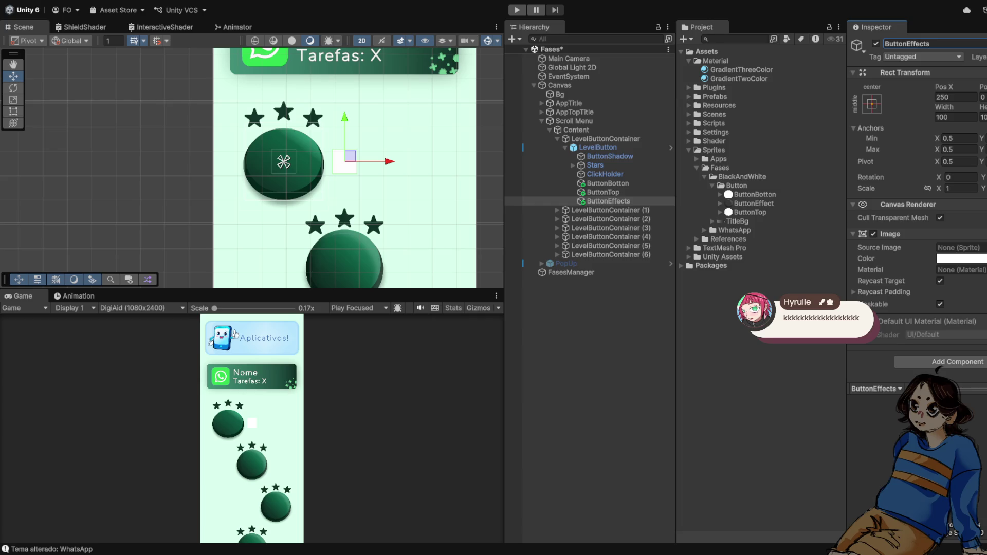
Give ButtonEffects the ButtonEffect sprite at native size with Pos X 0
{"action": "left_click_drag", "start_coordinate": [754, 203], "coordinate": [960, 248]}
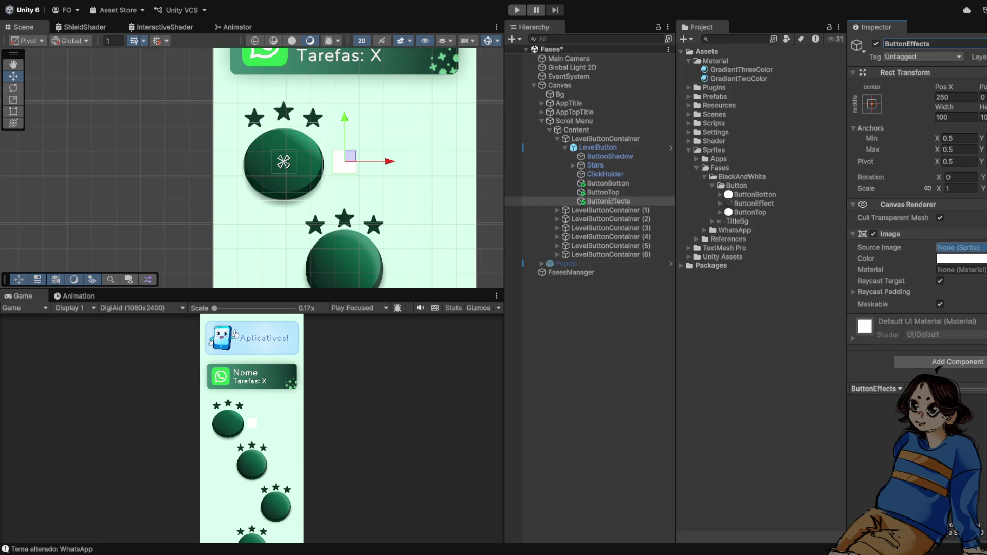
{"action": "left_click", "coordinate": [967, 348]}
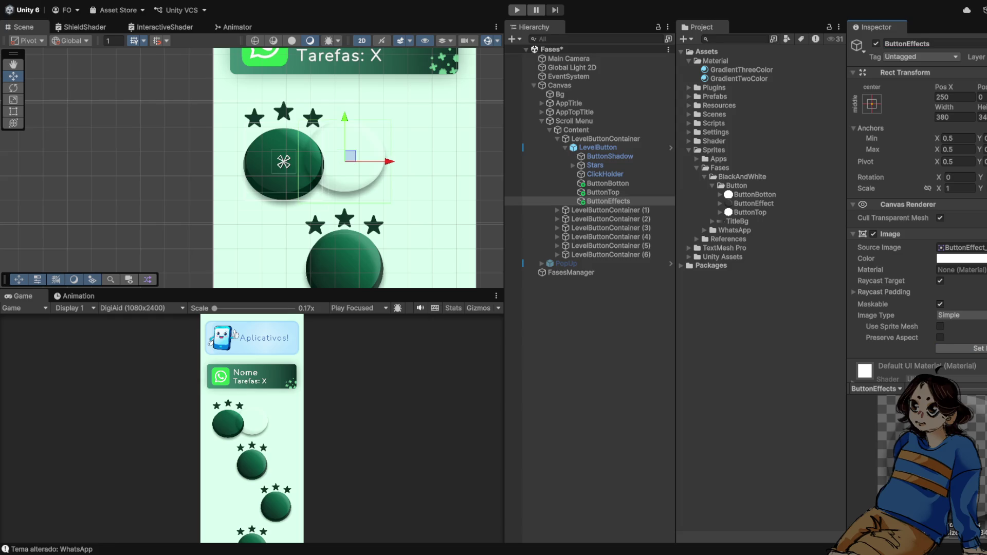
{"action": "left_click", "coordinate": [954, 97]}
{"action": "type", "text": "0"}
{"action": "scroll", "coordinate": [284, 163], "scroll_direction": "up", "scroll_amount": 5}
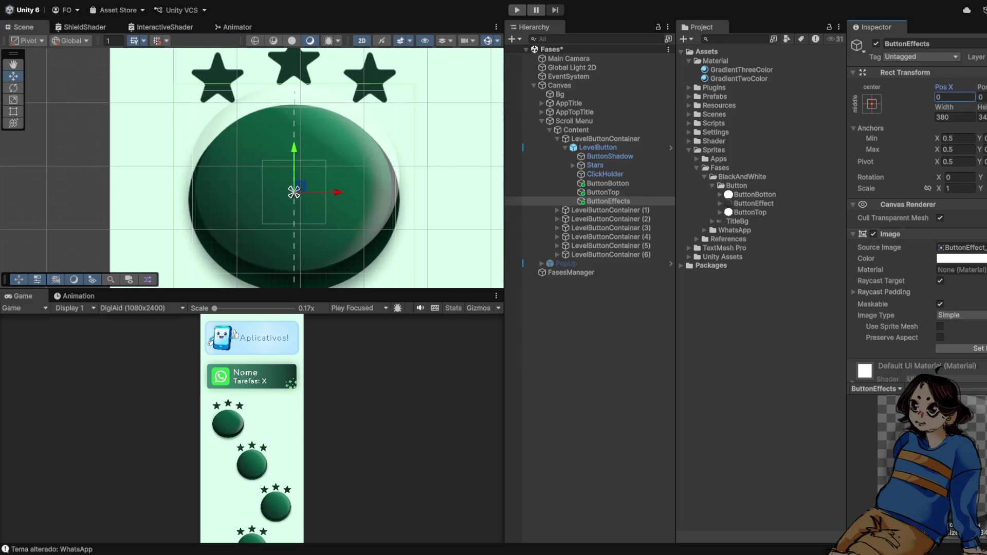
Lower ButtonEffects along the Y axis so it sits over the button's top face
{"action": "left_click_drag", "start_coordinate": [294, 175], "coordinate": [294, 192]}
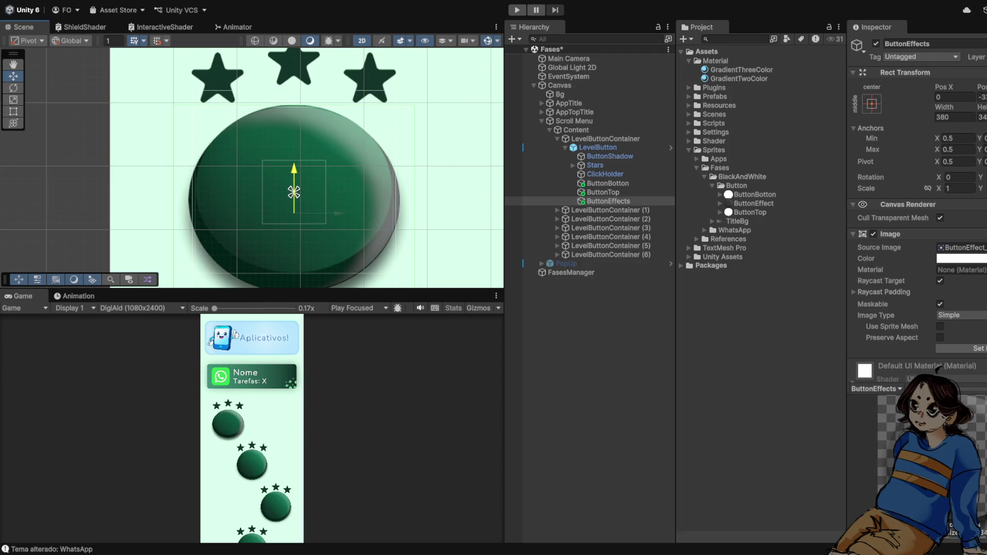
{"action": "scroll", "coordinate": [294, 192], "scroll_direction": "up", "scroll_amount": 3}
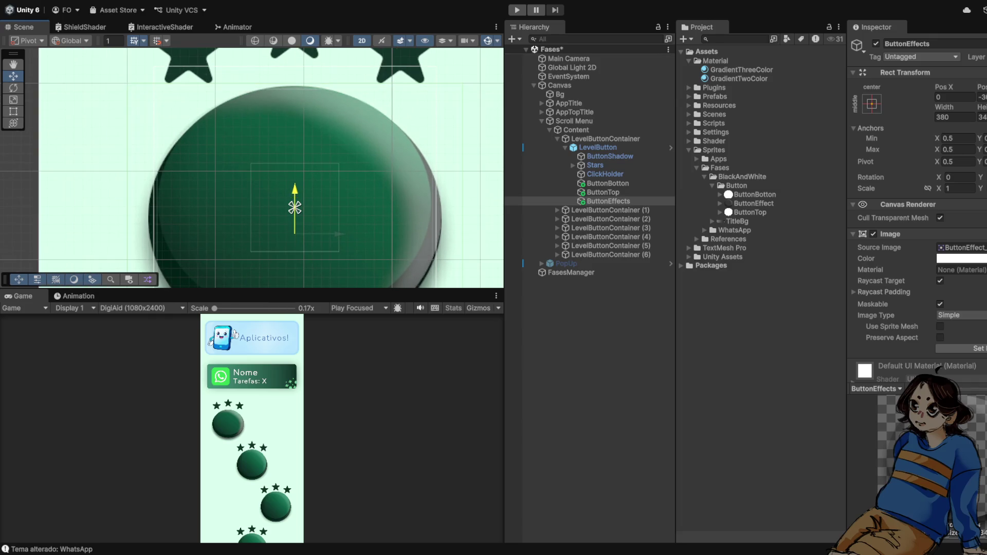
{"action": "scroll", "coordinate": [294, 205], "scroll_direction": "down", "scroll_amount": 3}
{"action": "scroll", "coordinate": [293, 198], "scroll_direction": "up", "scroll_amount": 5}
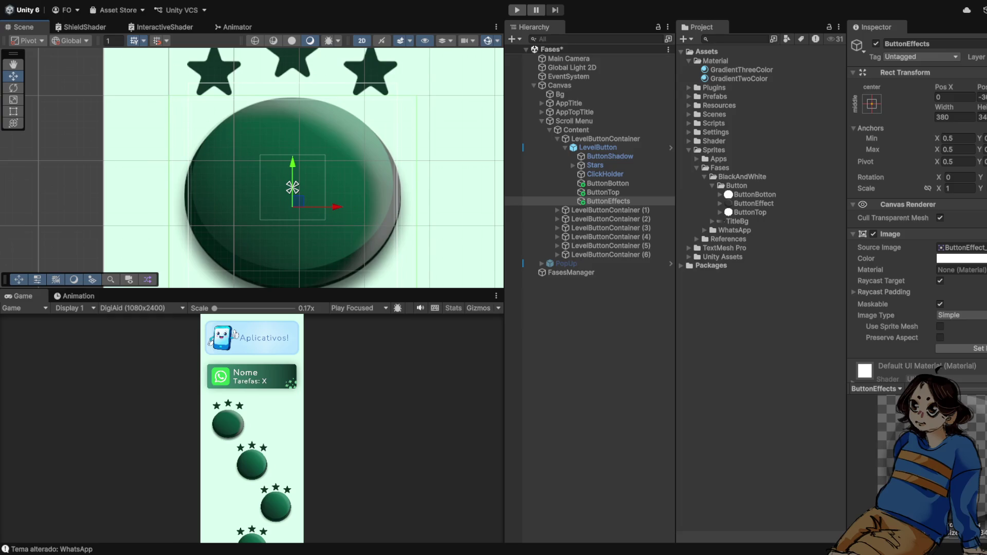
{"action": "left_click_drag", "start_coordinate": [304, 118], "coordinate": [304, 118]}
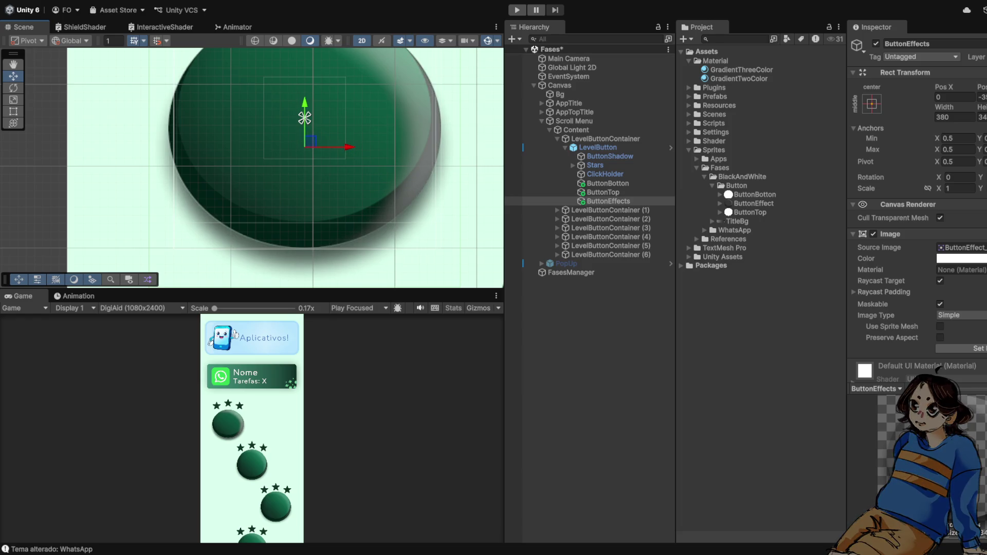
{"action": "left_click_drag", "start_coordinate": [304, 118], "coordinate": [305, 117]}
{"action": "scroll", "coordinate": [304, 118], "scroll_direction": "up", "scroll_amount": 2}
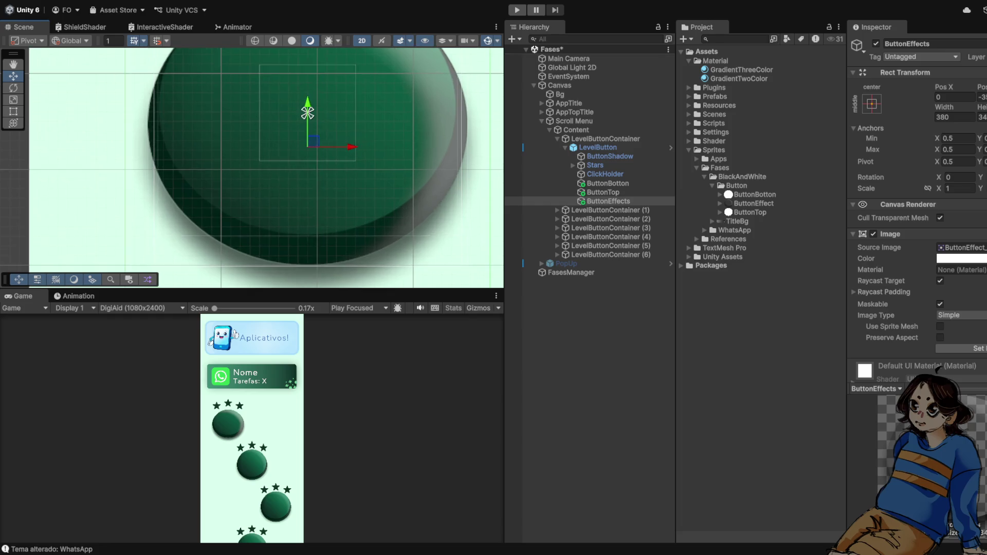
{"action": "left_click", "coordinate": [307, 100]}
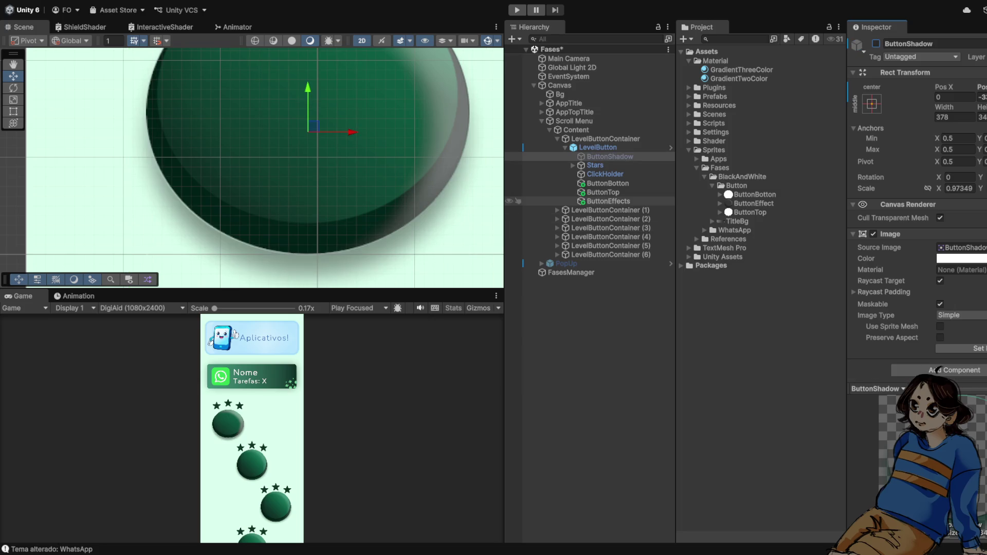
Nudge the ButtonEffects highlight vertically and sideways to Pos X 0.5
{"action": "left_click", "coordinate": [308, 100]}
{"action": "left_click_drag", "start_coordinate": [307, 100], "coordinate": [307, 100]}
{"action": "left_click_drag", "start_coordinate": [334, 135], "coordinate": [335, 135]}
{"action": "left_click_drag", "start_coordinate": [308, 100], "coordinate": [307, 100]}
{"action": "scroll", "coordinate": [308, 100], "scroll_direction": "down", "scroll_amount": 1}
{"action": "scroll", "coordinate": [312, 97], "scroll_direction": "up", "scroll_amount": 5}
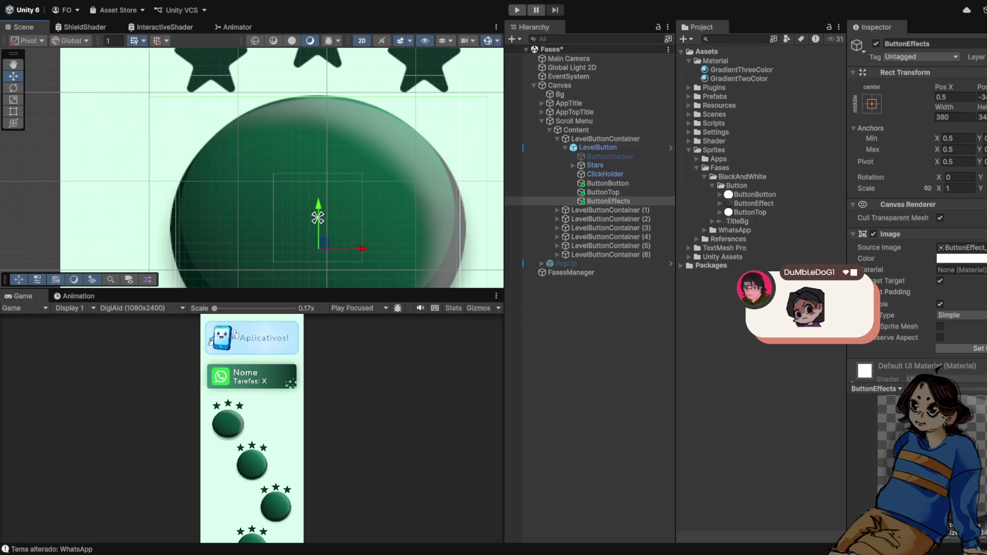
{"action": "scroll", "coordinate": [318, 218], "scroll_direction": "down", "scroll_amount": 3}
Lower ButtonTop from Pos Y 5 to 1.8
{"action": "left_click", "coordinate": [320, 210]}
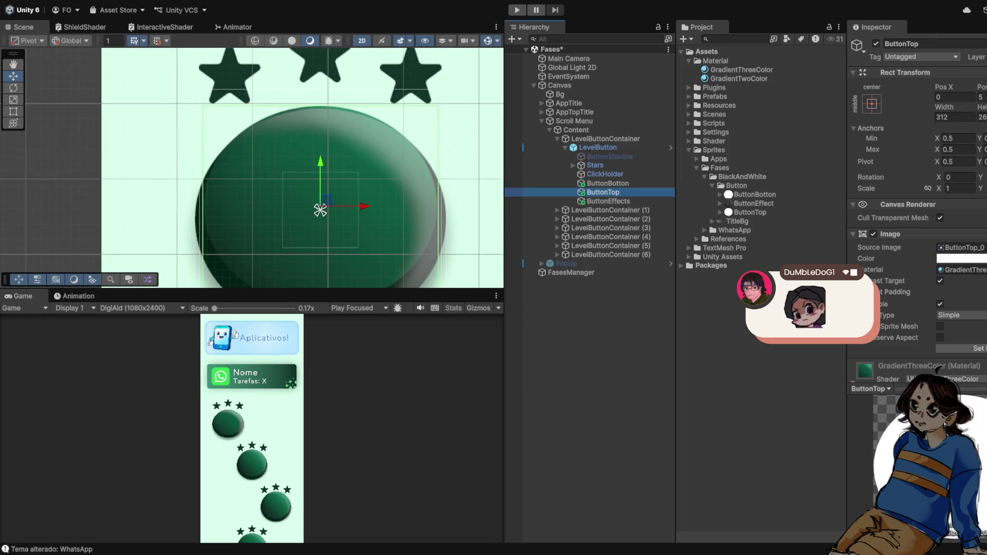
{"action": "scroll", "coordinate": [320, 210], "scroll_direction": "up", "scroll_amount": 5}
{"action": "left_click_drag", "start_coordinate": [326, 247], "coordinate": [327, 252]}
{"action": "scroll", "coordinate": [322, 215], "scroll_direction": "down", "scroll_amount": 3}
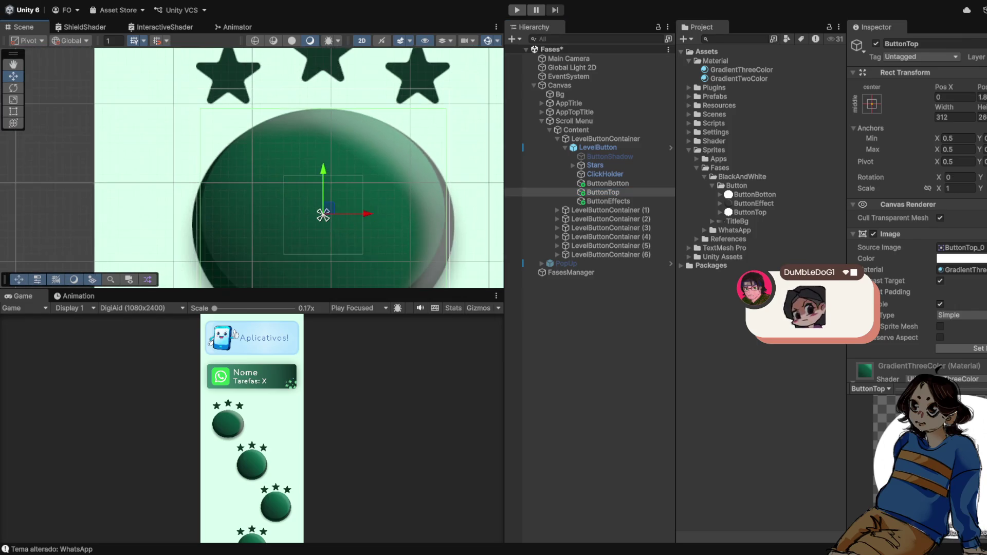
{"action": "scroll", "coordinate": [323, 215], "scroll_direction": "down", "scroll_amount": 5}
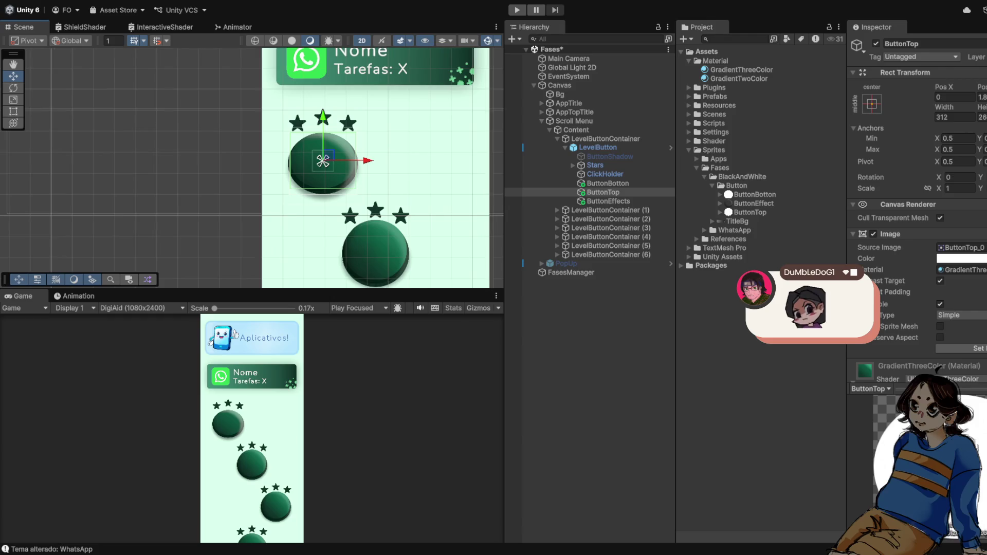
{"action": "scroll", "coordinate": [323, 214], "scroll_direction": "down", "scroll_amount": 3}
{"action": "left_click", "coordinate": [608, 201]}
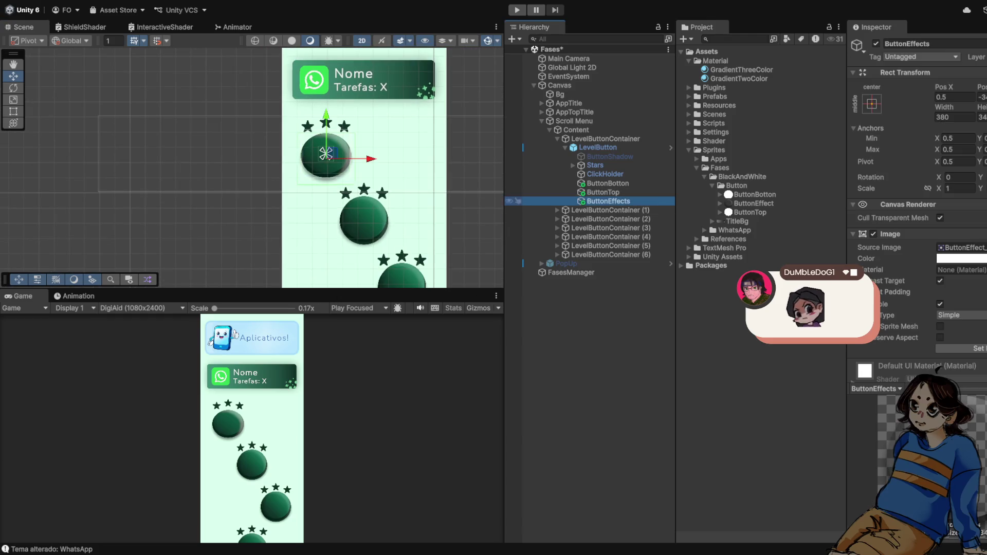
Raise ButtonTop from Pos Y 1.8 to 9
{"action": "scroll", "coordinate": [379, 205], "scroll_direction": "up", "scroll_amount": 3}
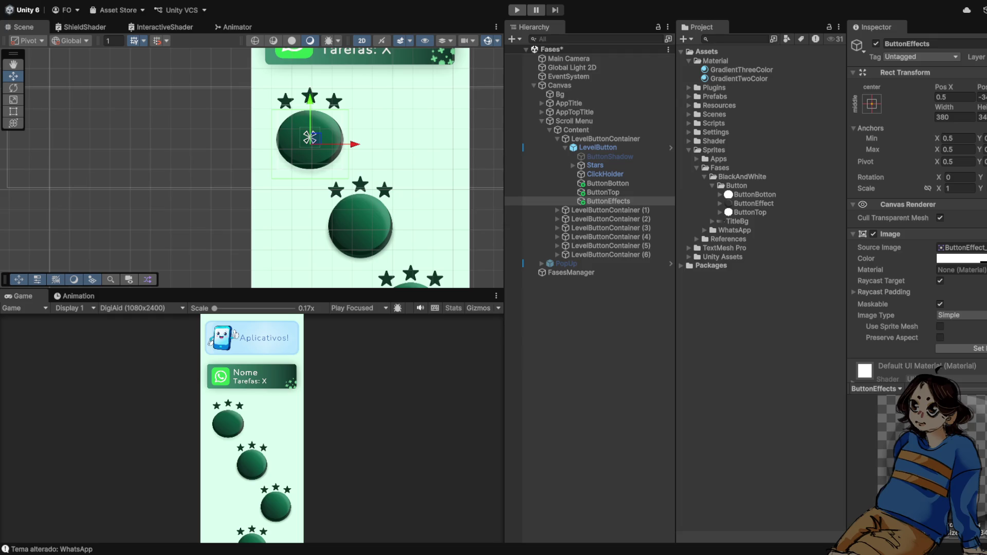
{"action": "scroll", "coordinate": [330, 136], "scroll_direction": "up", "scroll_amount": 4}
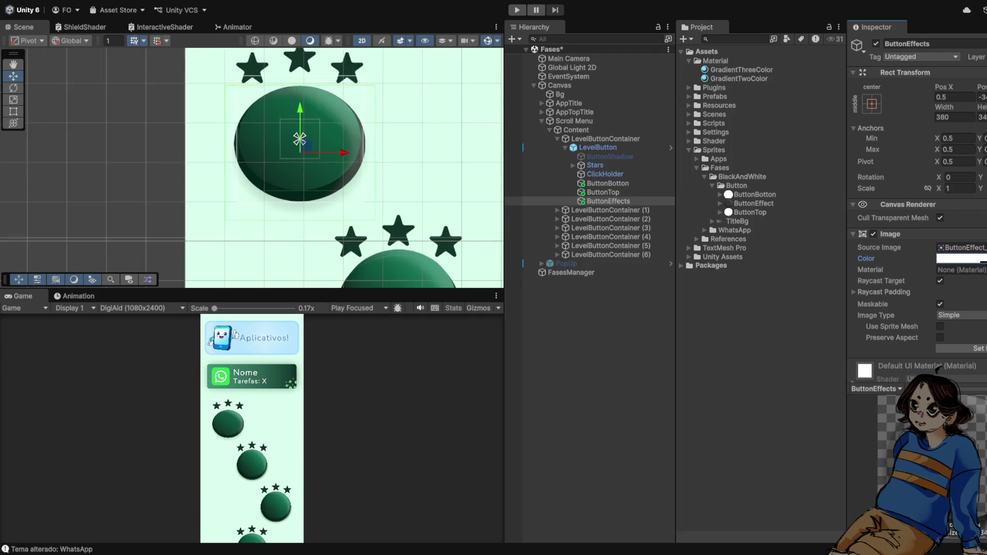
{"action": "scroll", "coordinate": [289, 142], "scroll_direction": "up", "scroll_amount": 2}
{"action": "scroll", "coordinate": [329, 167], "scroll_direction": "down", "scroll_amount": 3}
{"action": "scroll", "coordinate": [329, 167], "scroll_direction": "down", "scroll_amount": 1}
{"action": "left_click", "coordinate": [603, 192]}
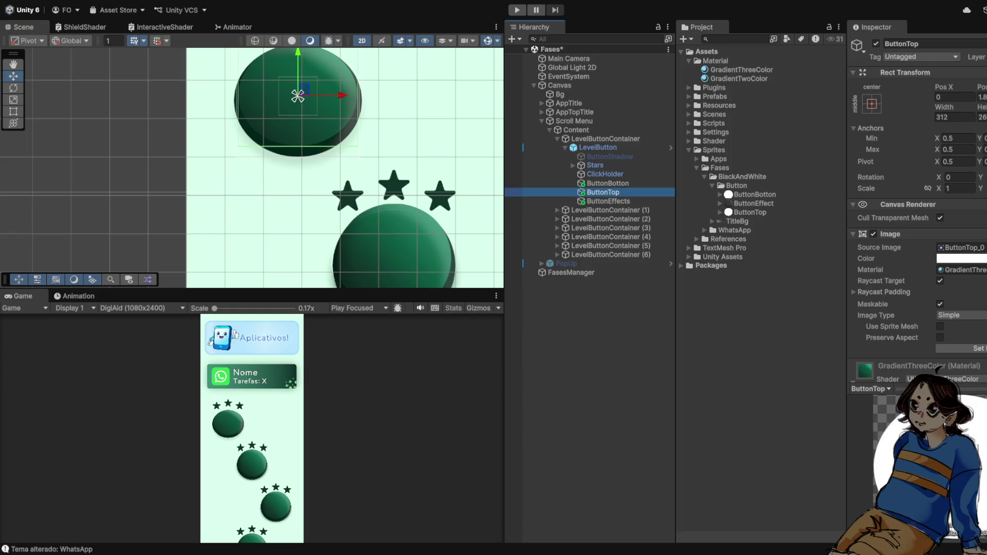
{"action": "scroll", "coordinate": [298, 96], "scroll_direction": "up", "scroll_amount": 3}
{"action": "left_click_drag", "start_coordinate": [333, 134], "coordinate": [333, 129]}
Reselect ButtonEffects, switch to the Rect tool, and clear the selection
{"action": "scroll", "coordinate": [324, 124], "scroll_direction": "up", "scroll_amount": 2}
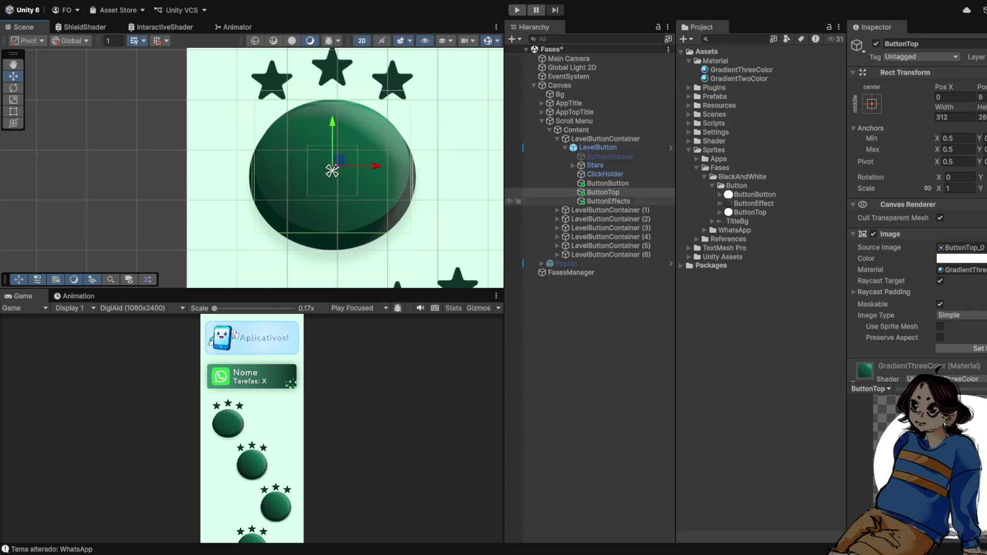
{"action": "left_click", "coordinate": [324, 123]}
{"action": "scroll", "coordinate": [324, 123], "scroll_direction": "up", "scroll_amount": 2}
{"action": "key", "text": "t"}
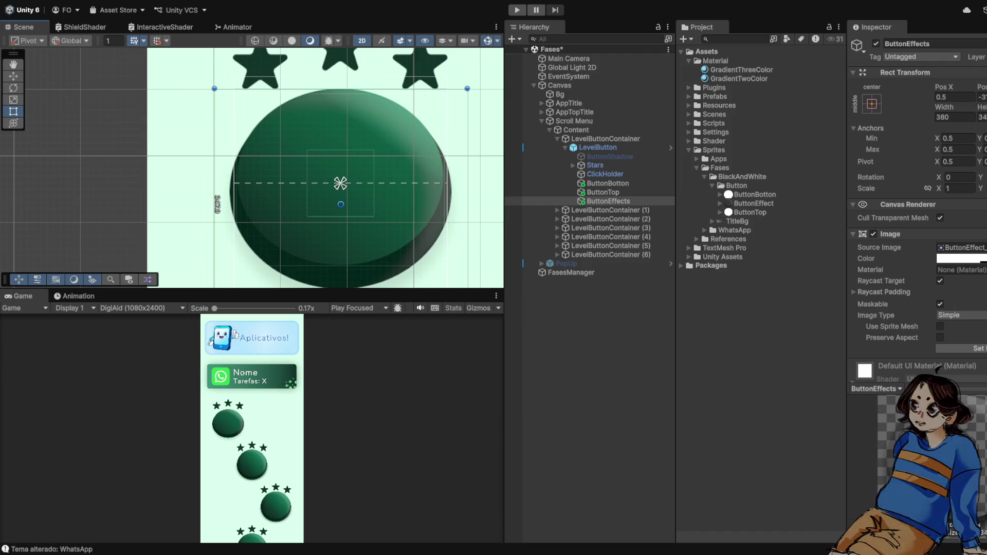
{"action": "scroll", "coordinate": [348, 91], "scroll_direction": "down", "scroll_amount": 5}
{"action": "scroll", "coordinate": [339, 116], "scroll_direction": "down", "scroll_amount": 4}
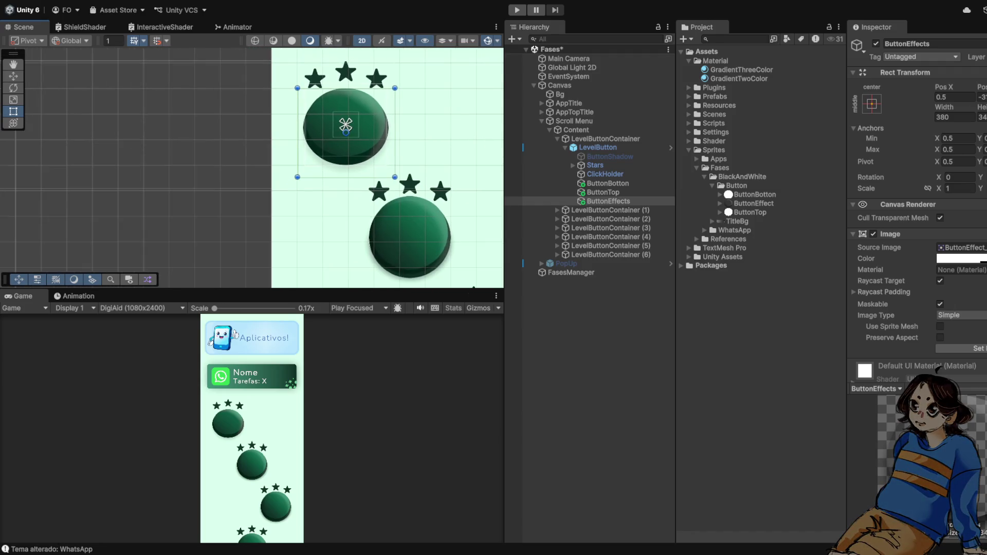
{"action": "left_click", "coordinate": [340, 116]}
{"action": "scroll", "coordinate": [392, 148], "scroll_direction": "up", "scroll_amount": 3}
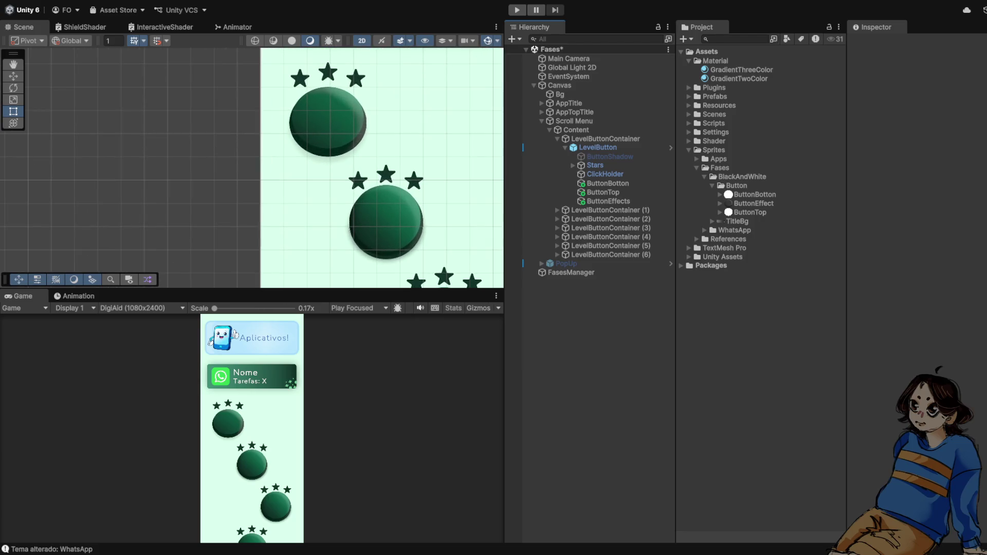
{"action": "scroll", "coordinate": [414, 150], "scroll_direction": "up", "scroll_amount": 1}
{"action": "scroll", "coordinate": [362, 109], "scroll_direction": "down", "scroll_amount": 6}
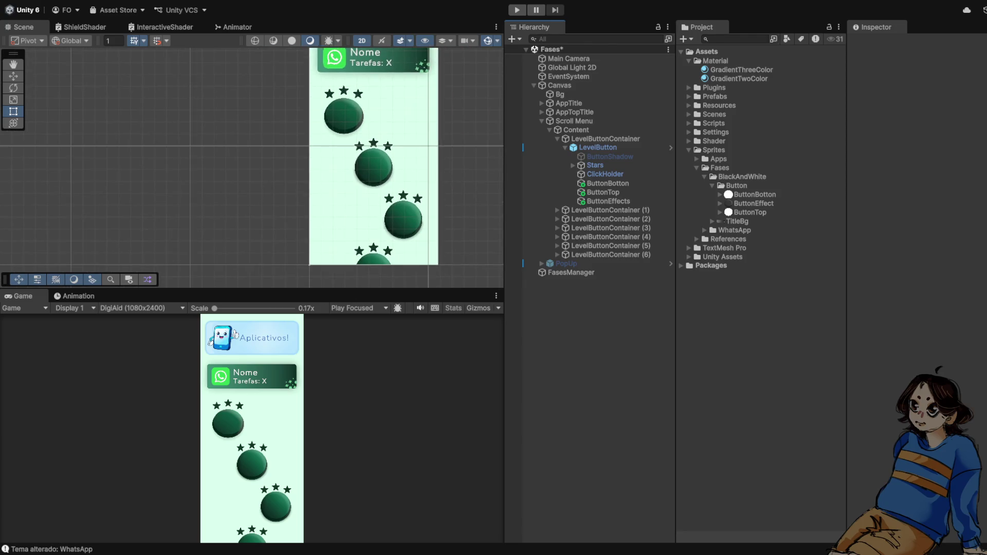
{"action": "scroll", "coordinate": [383, 110], "scroll_direction": "up", "scroll_amount": 5}
{"action": "scroll", "coordinate": [367, 169], "scroll_direction": "up", "scroll_amount": 1}
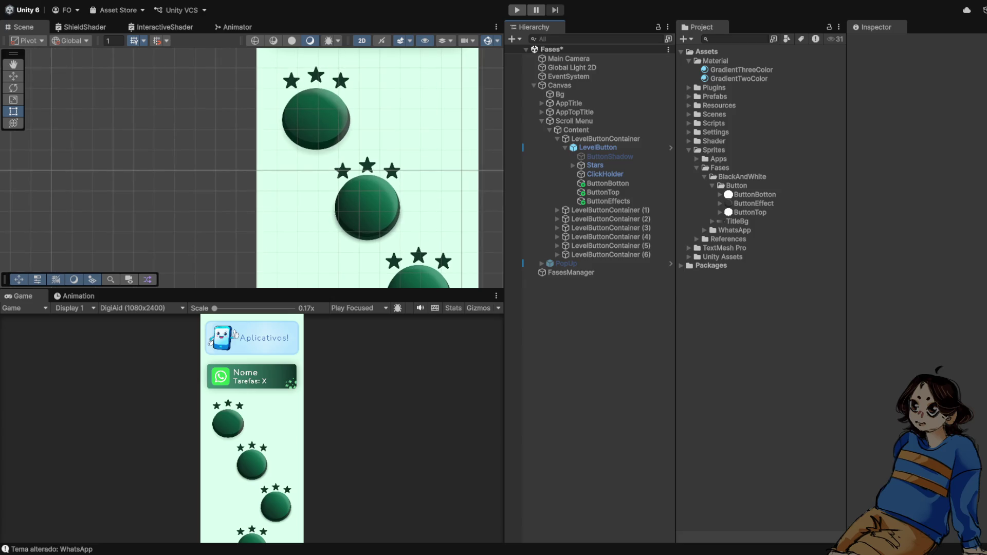
{"action": "scroll", "coordinate": [369, 124], "scroll_direction": "up", "scroll_amount": 2}
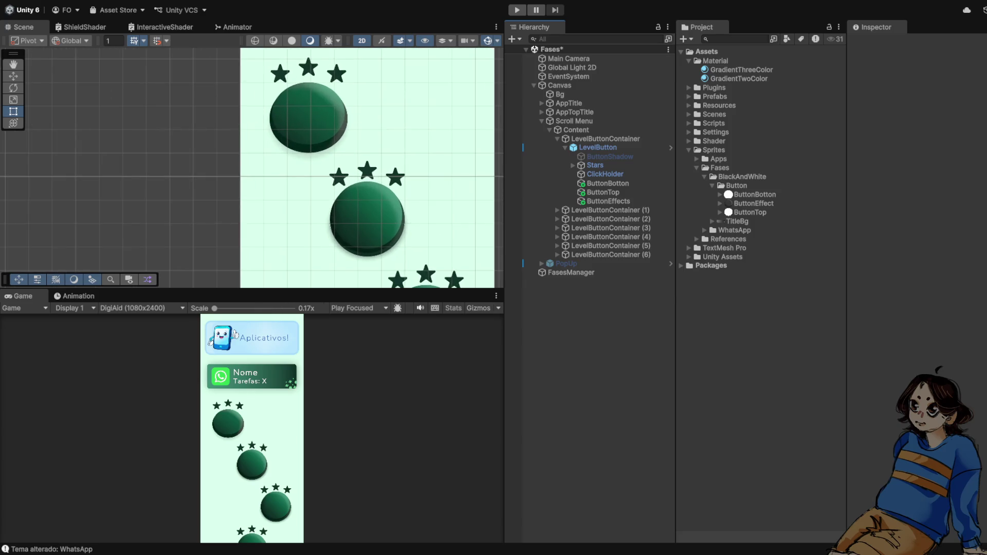
{"action": "scroll", "coordinate": [369, 127], "scroll_direction": "down", "scroll_amount": 3}
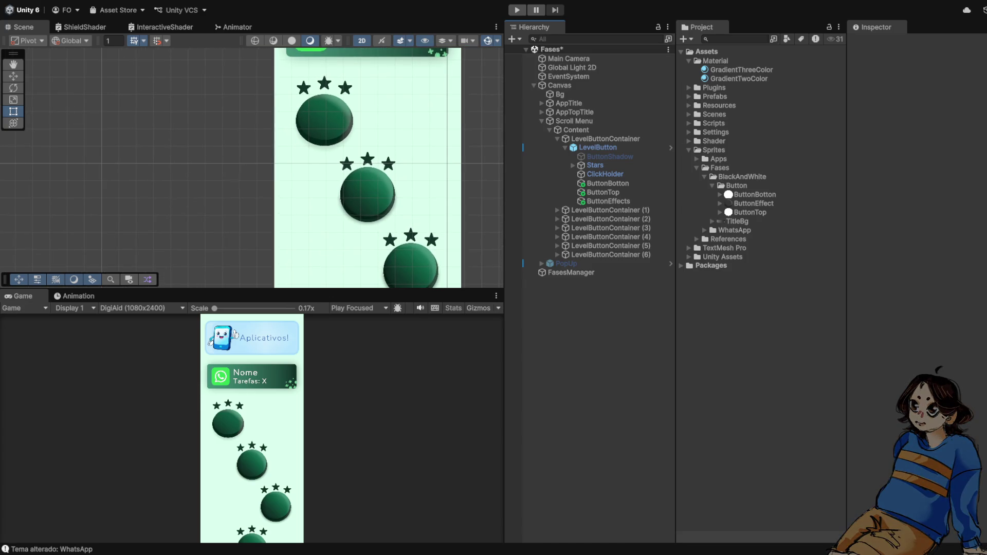
{"action": "key", "text": "shift+space"}
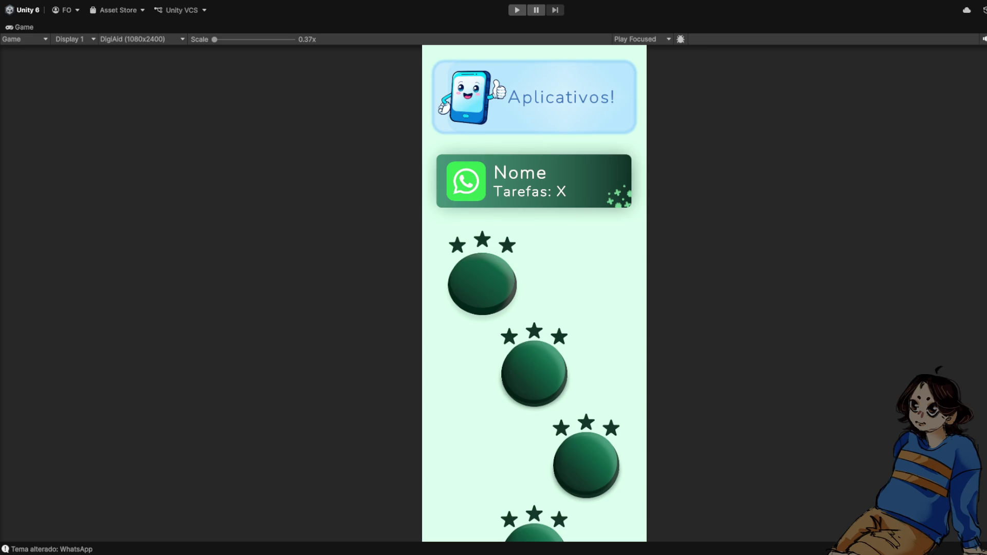
{"action": "key", "text": "shift+space"}
{"action": "key", "text": "f"}
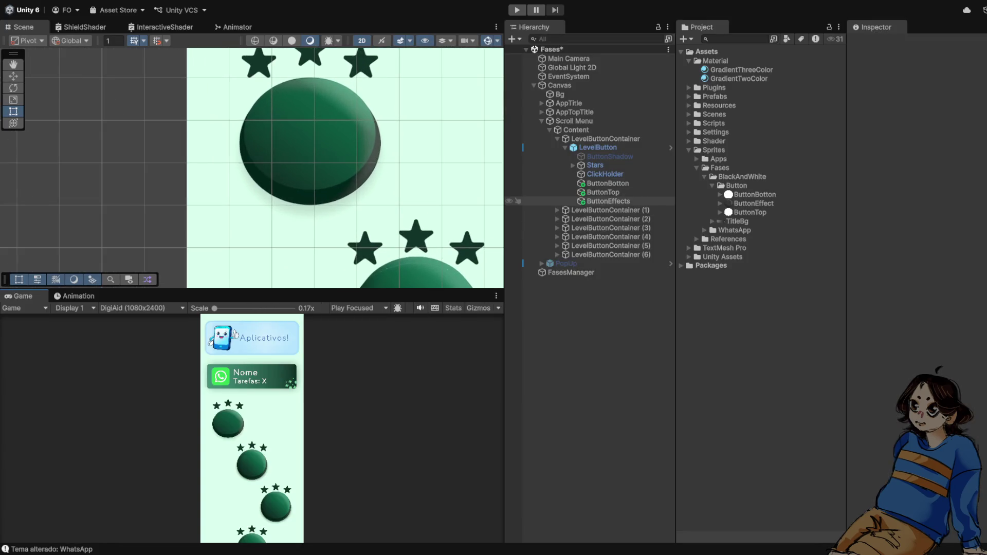
Shift ButtonTop's GradientThreeColor Posicao Cor 2 slider to brighten the top's green
{"action": "left_click", "coordinate": [608, 201]}
{"action": "left_click", "coordinate": [603, 192]}
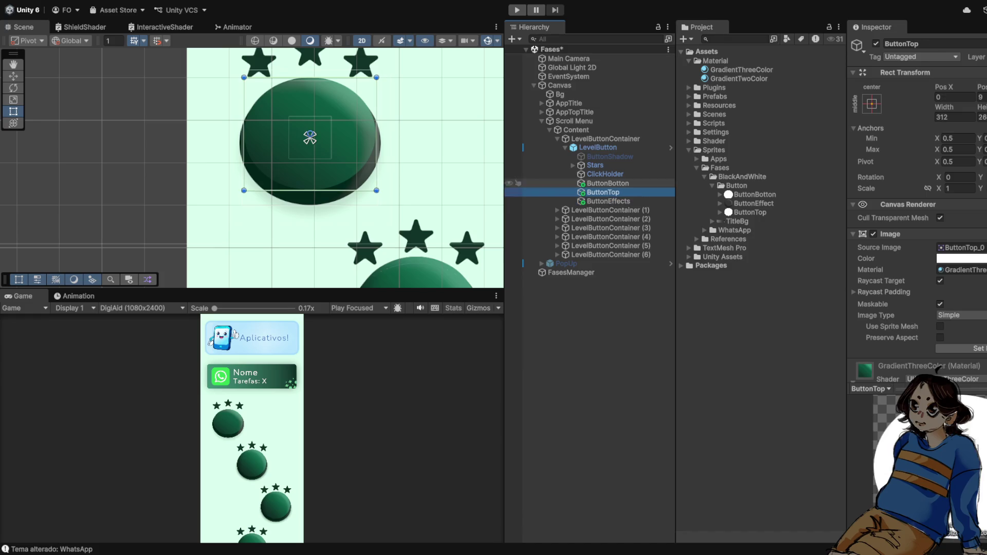
{"action": "left_click", "coordinate": [607, 183]}
{"action": "left_click", "coordinate": [603, 192]}
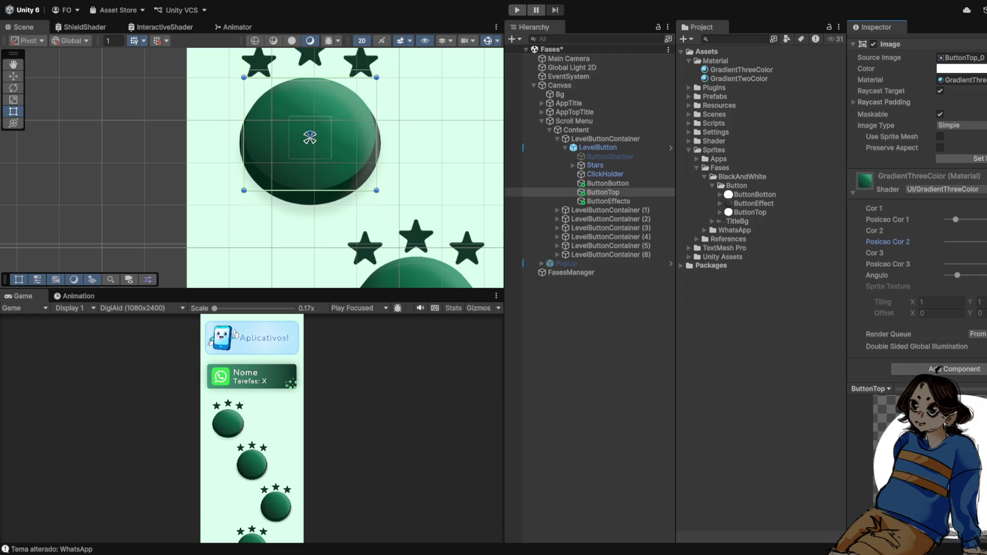
{"action": "mouse_move", "coordinate": [977, 242]}
{"action": "left_mouse_down"}
{"action": "mouse_move", "coordinate": [948, 241]}
{"action": "mouse_move", "coordinate": [984, 241]}
{"action": "left_mouse_up"}
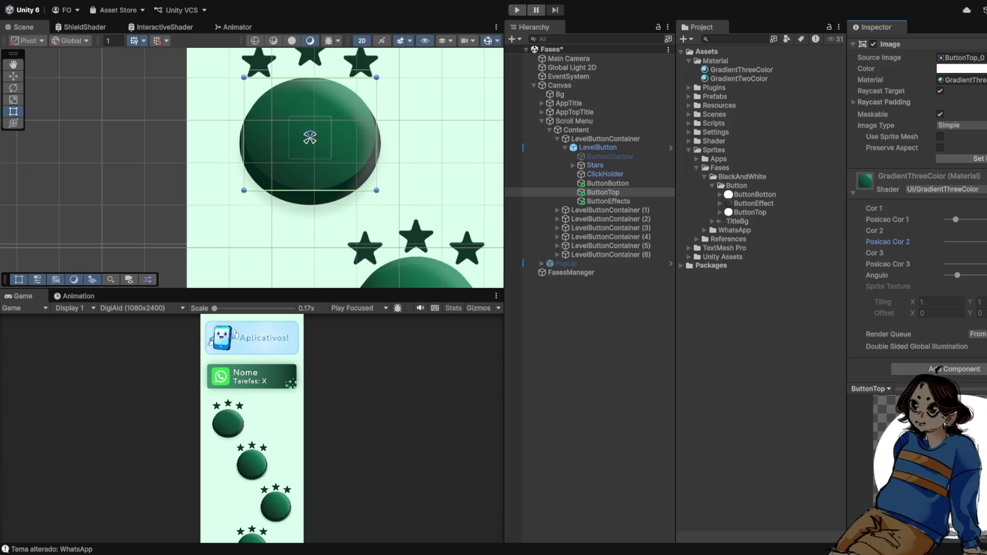
{"action": "scroll", "coordinate": [345, 164], "scroll_direction": "down", "scroll_amount": 3}
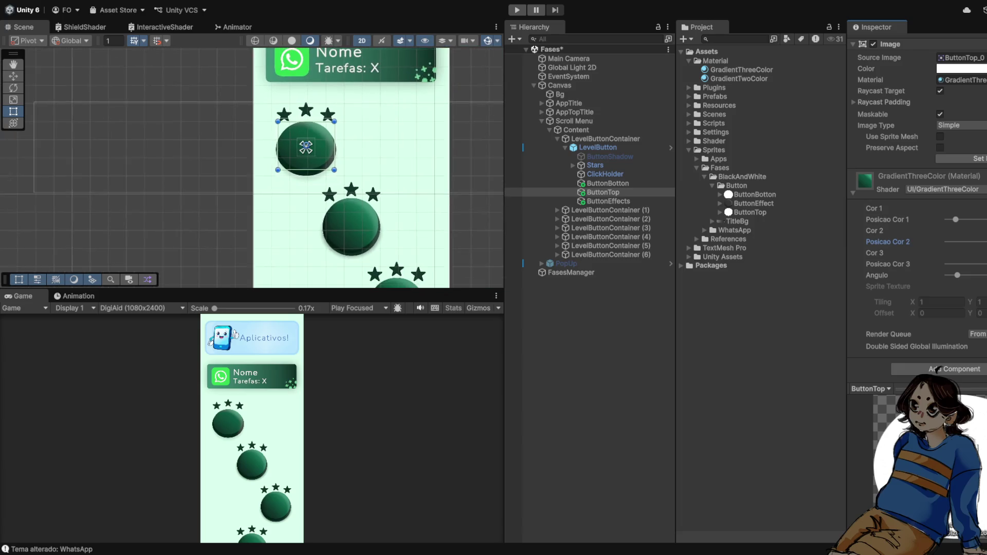
{"action": "left_click", "coordinate": [605, 209]}
Toggle the ButtonEffects layer off and back on to compare the button's look
{"action": "key", "text": "w"}
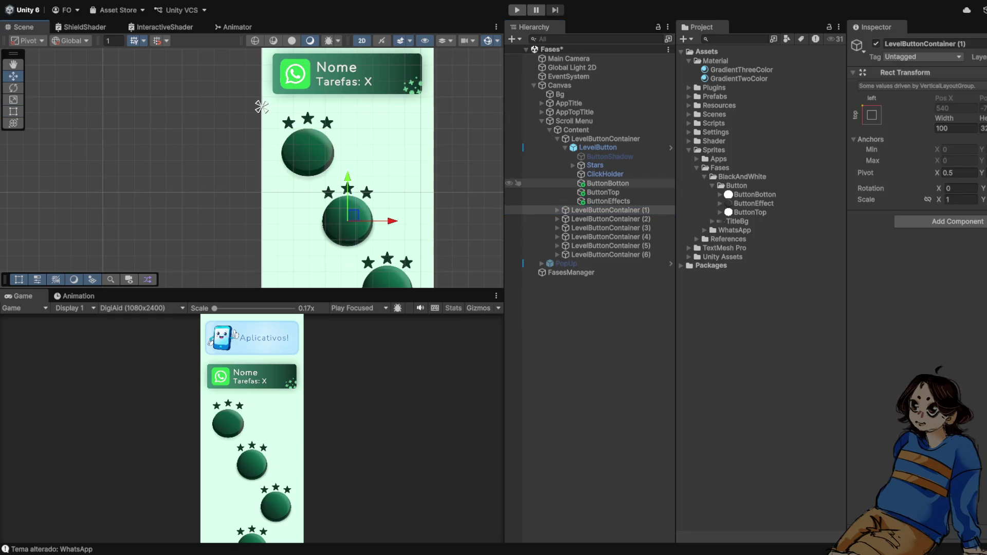
{"action": "left_click", "coordinate": [307, 150]}
{"action": "left_click", "coordinate": [603, 192]}
{"action": "key", "text": "f"}
{"action": "left_click", "coordinate": [608, 201]}
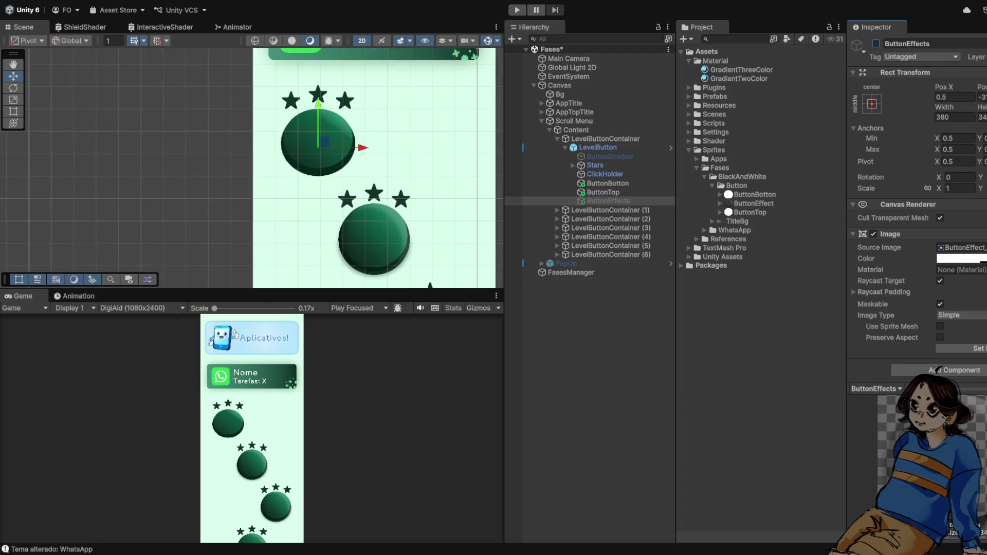
{"action": "key", "text": "alt+shift+a"}
{"action": "key", "text": "alt+shift+a"}
{"action": "key", "text": "alt+shift+a"}
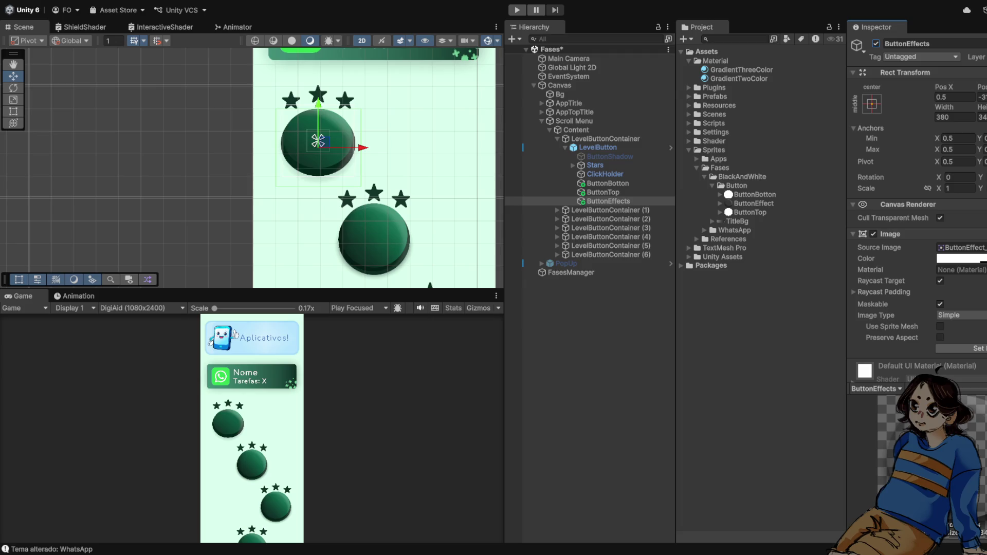
{"action": "key", "text": "alt+shift+a"}
Drag ButtonTop's gradient Angulo slider slightly left
{"action": "left_click", "coordinate": [603, 192]}
{"action": "key", "text": "f"}
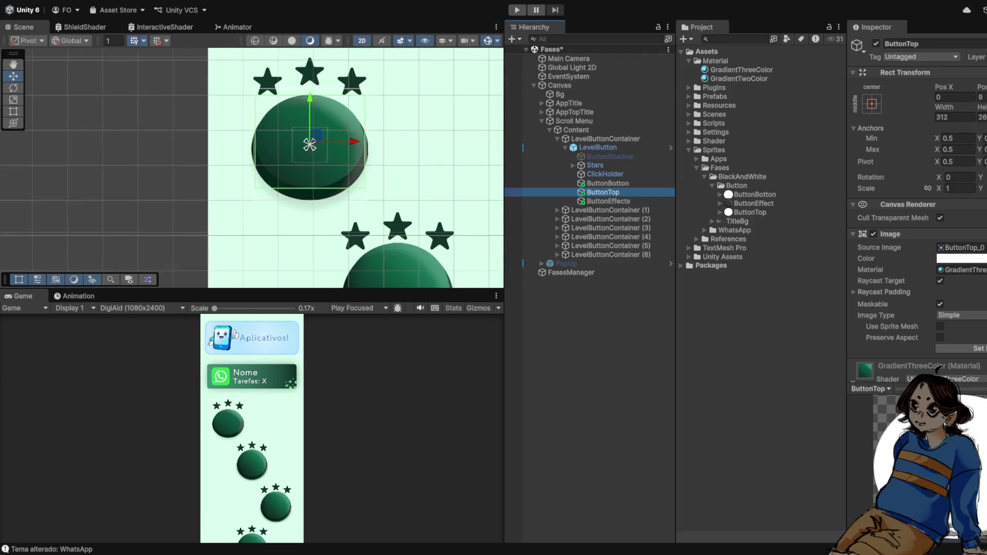
{"action": "scroll", "coordinate": [915, 206], "scroll_direction": "down", "scroll_amount": 5}
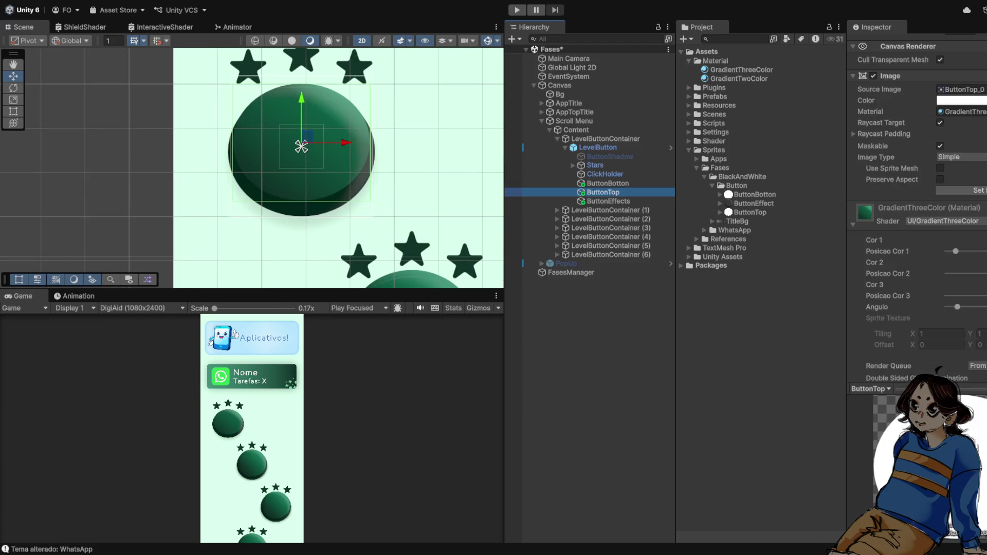
{"action": "left_click_drag", "start_coordinate": [958, 307], "coordinate": [955, 307]}
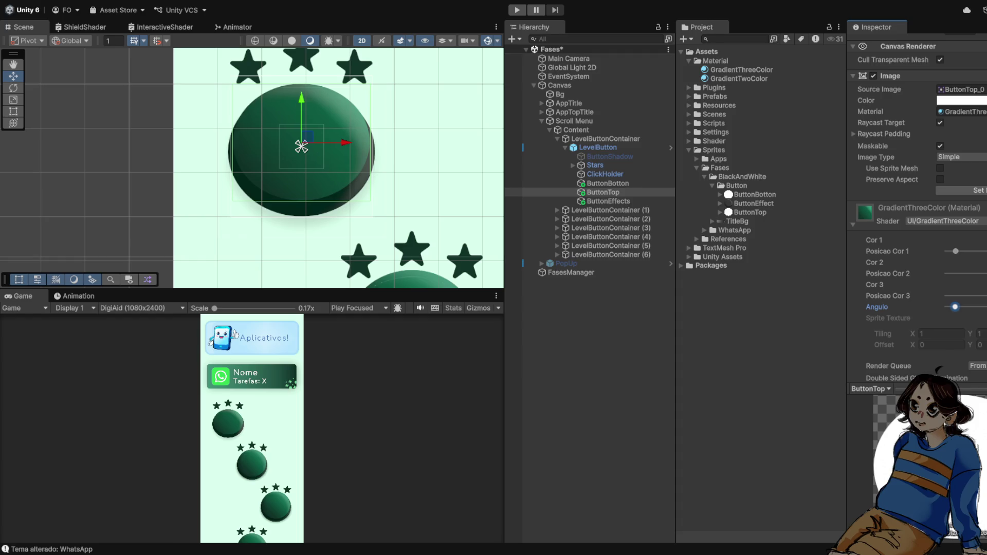
{"action": "scroll", "coordinate": [252, 168], "scroll_direction": "down", "scroll_amount": 3}
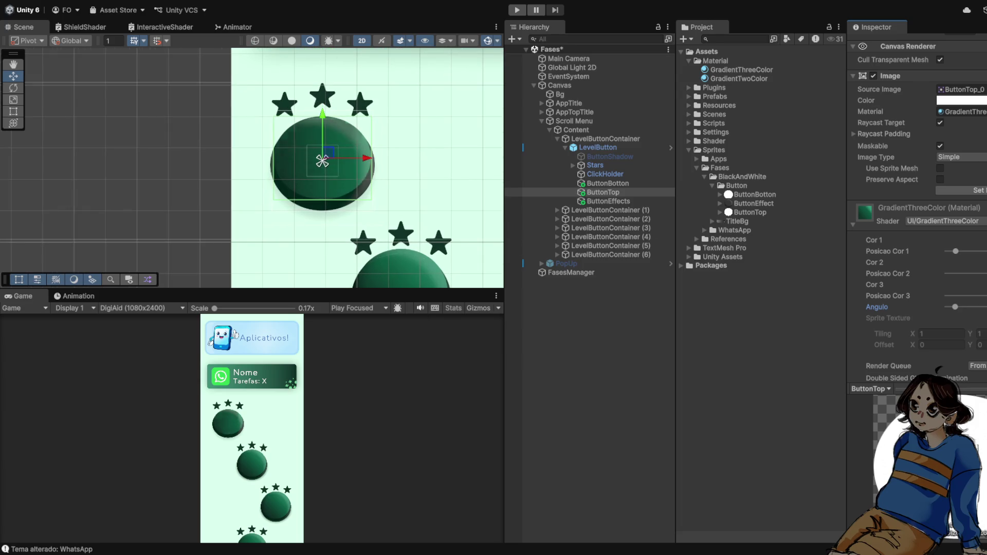
{"action": "scroll", "coordinate": [342, 155], "scroll_direction": "down", "scroll_amount": 1}
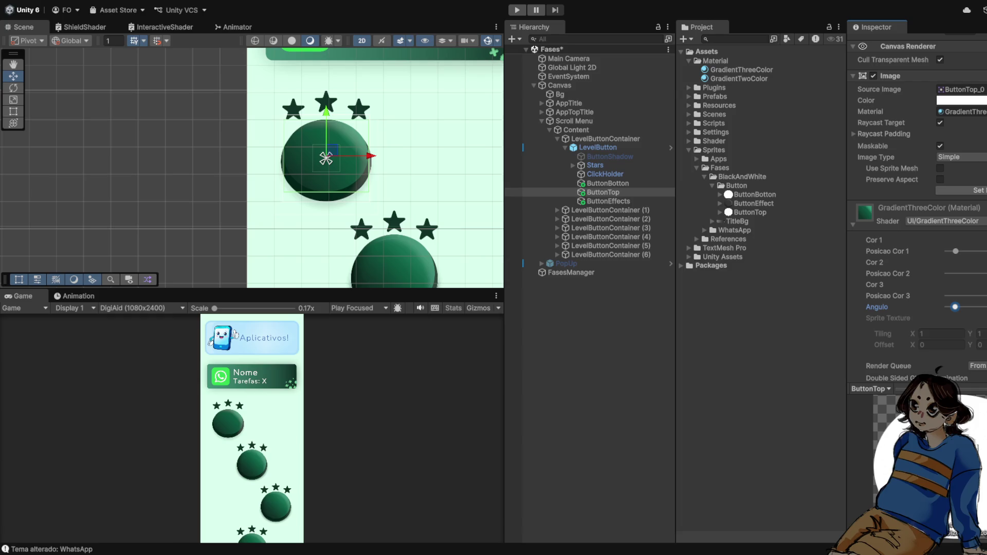
{"action": "scroll", "coordinate": [375, 167], "scroll_direction": "up", "scroll_amount": 3}
{"action": "scroll", "coordinate": [375, 167], "scroll_direction": "down", "scroll_amount": 3}
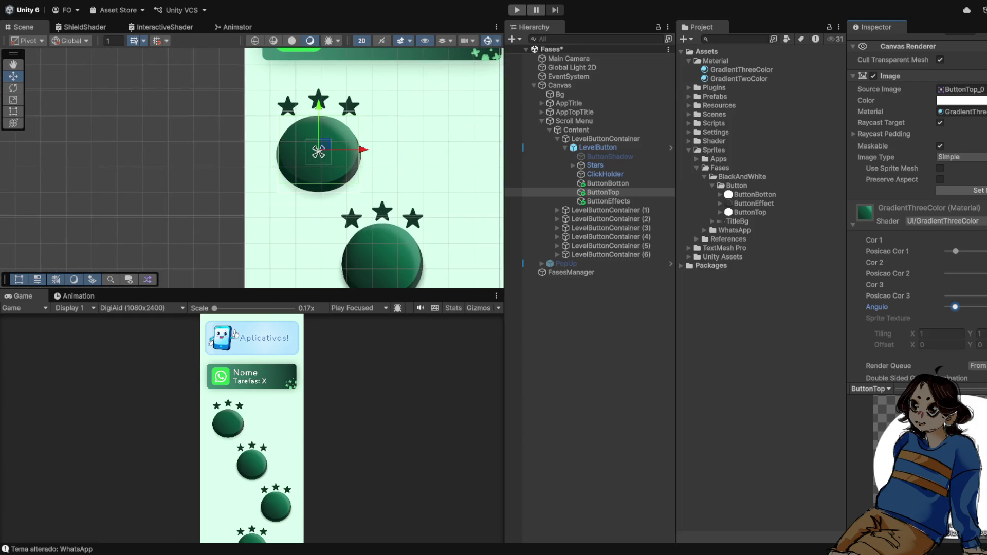
{"action": "scroll", "coordinate": [383, 162], "scroll_direction": "up", "scroll_amount": 3}
Inspect the ButtonEffects, ButtonTop and ClickHolder settings of the level button
{"action": "scroll", "coordinate": [444, 169], "scroll_direction": "down", "scroll_amount": 1}
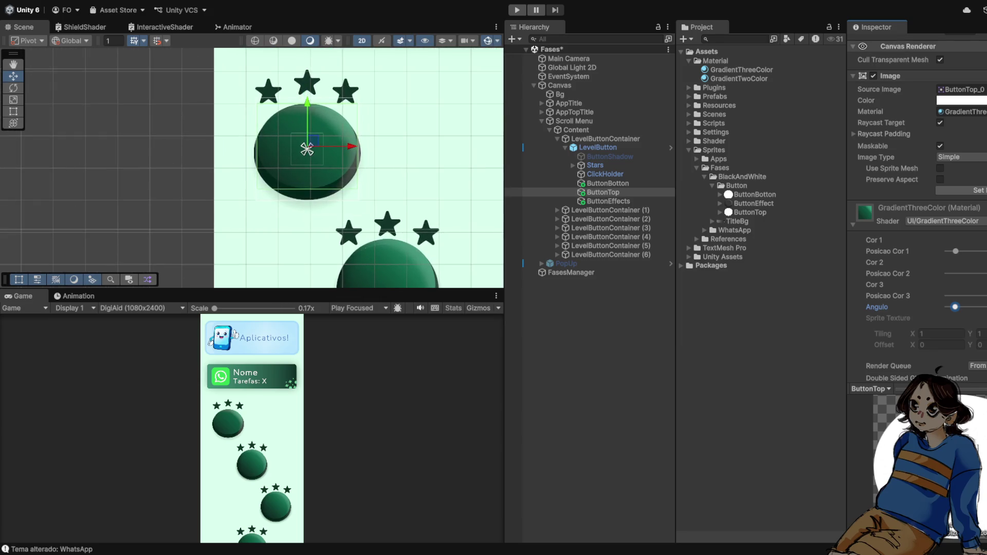
{"action": "left_click", "coordinate": [608, 201]}
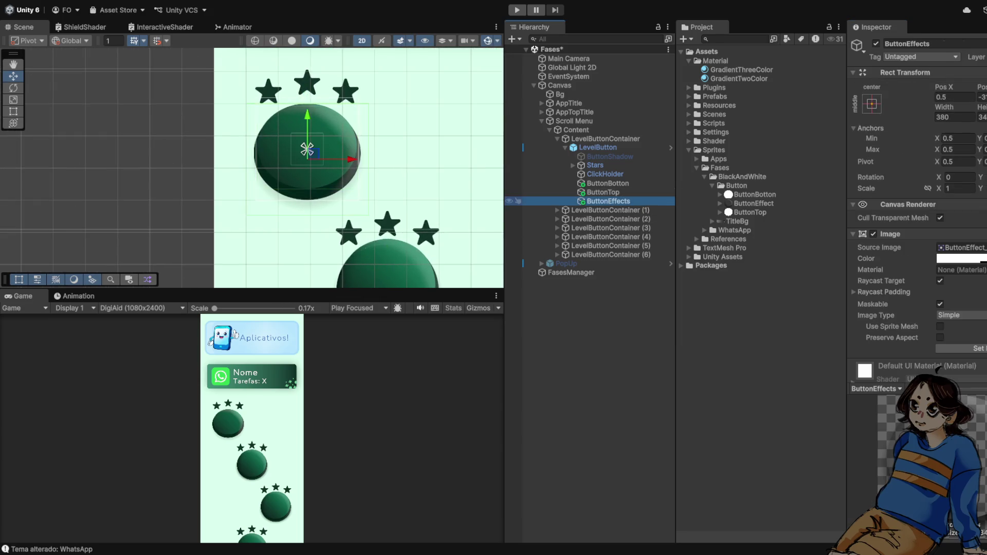
{"action": "left_click", "coordinate": [603, 192]}
{"action": "scroll", "coordinate": [252, 426], "scroll_direction": "up", "scroll_amount": 2}
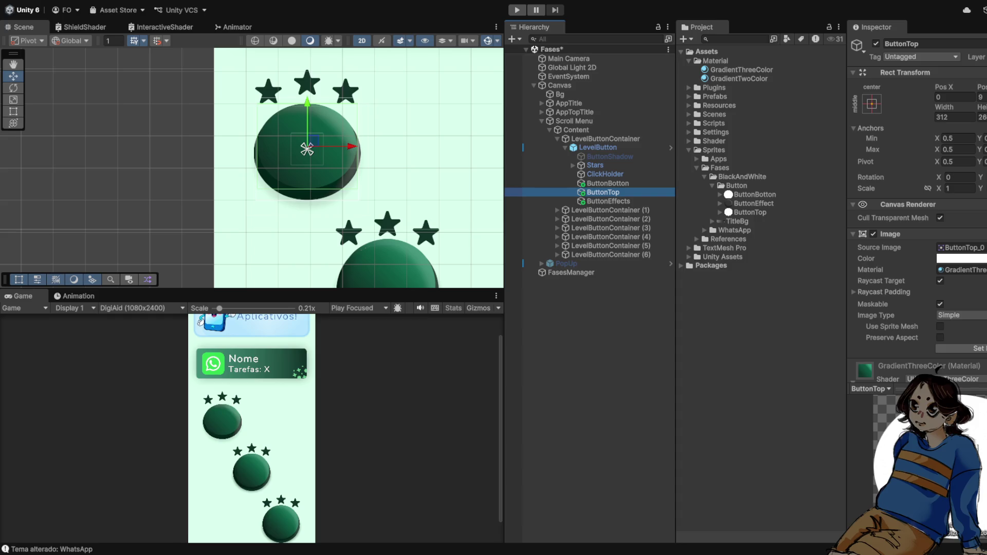
{"action": "scroll", "coordinate": [329, 137], "scroll_direction": "up", "scroll_amount": 1}
{"action": "left_click", "coordinate": [609, 201]}
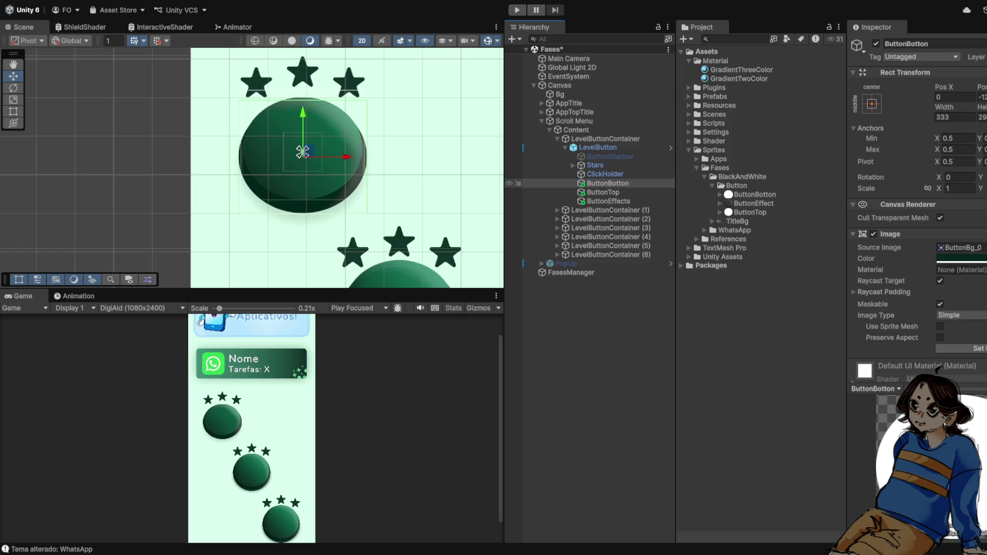
{"action": "left_click", "coordinate": [605, 174]}
{"action": "left_click", "coordinate": [608, 201]}
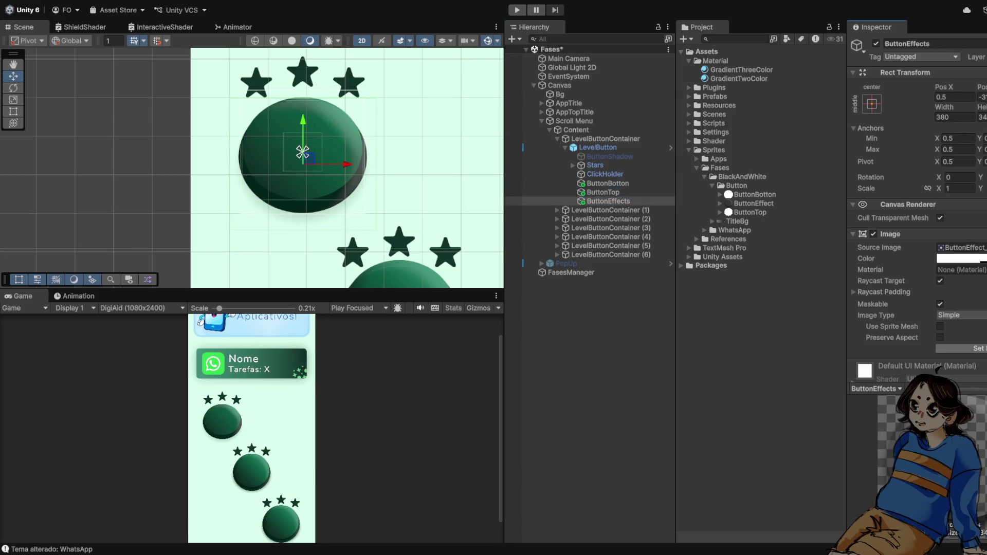
{"action": "scroll", "coordinate": [333, 108], "scroll_direction": "up", "scroll_amount": 5}
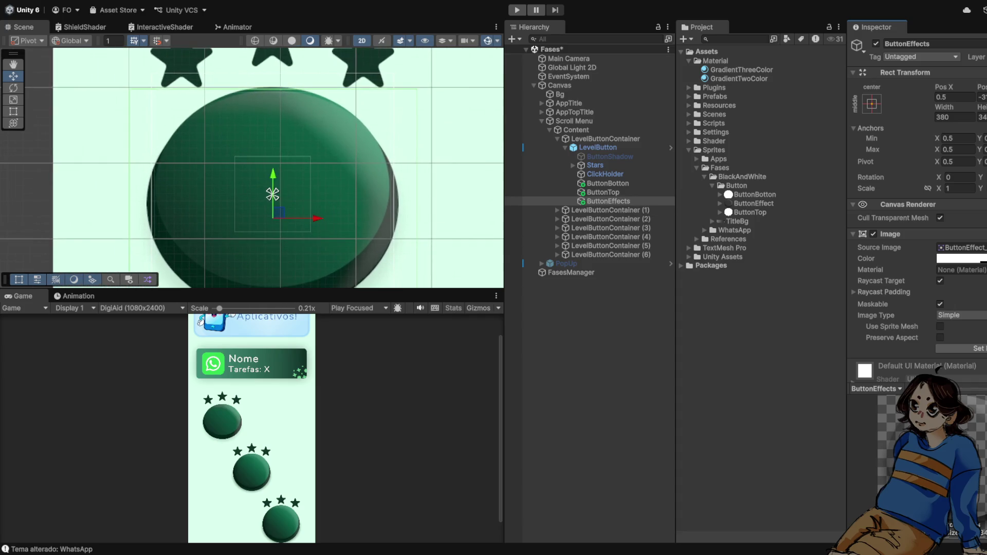
Raise ButtonTop from Pos Y 3.9 to 9.9
{"action": "left_click", "coordinate": [603, 191]}
{"action": "left_click_drag", "start_coordinate": [272, 165], "coordinate": [273, 163]}
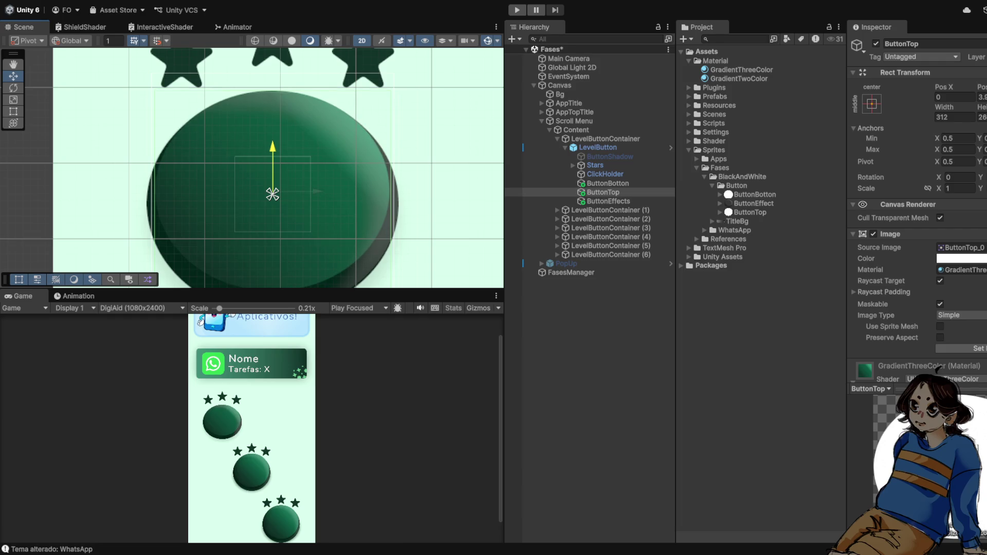
{"action": "scroll", "coordinate": [275, 216], "scroll_direction": "up", "scroll_amount": 4}
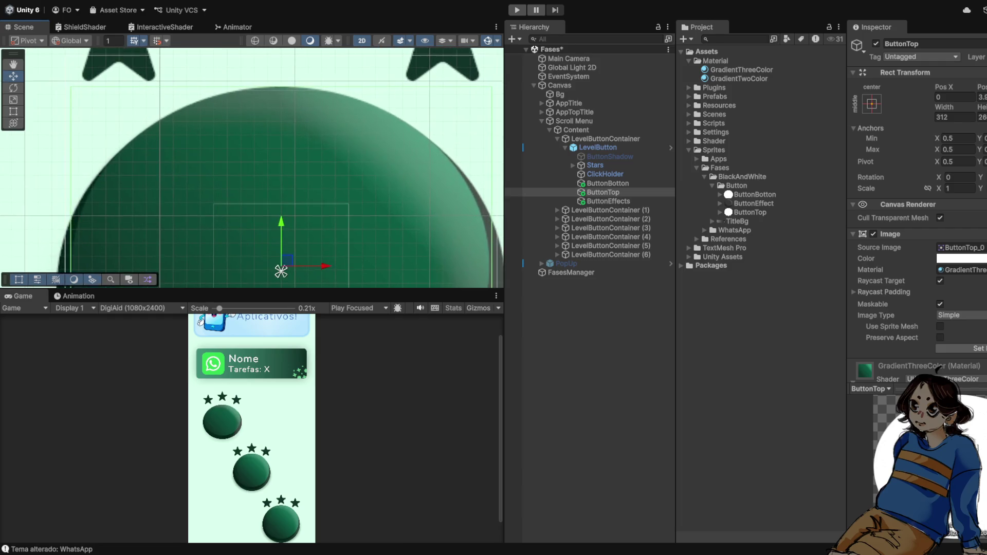
{"action": "left_click_drag", "start_coordinate": [281, 276], "coordinate": [281, 276]}
{"action": "scroll", "coordinate": [271, 214], "scroll_direction": "down", "scroll_amount": 5}
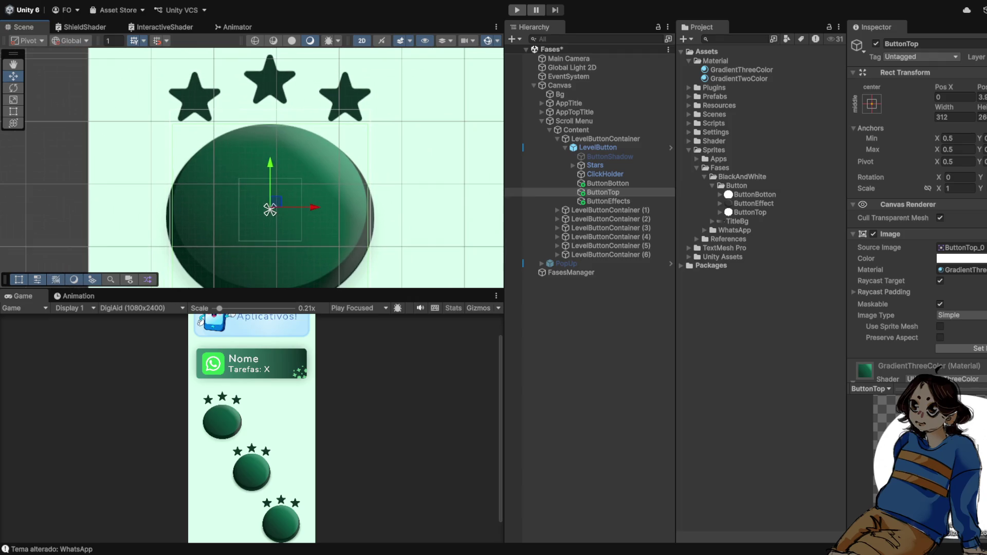
{"action": "scroll", "coordinate": [252, 427], "scroll_direction": "up", "scroll_amount": 3}
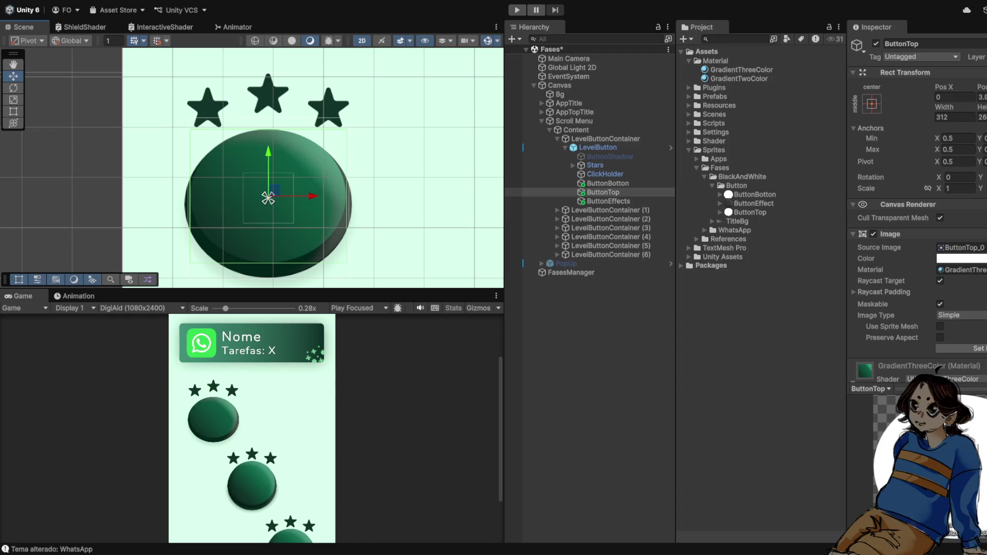
{"action": "scroll", "coordinate": [252, 432], "scroll_direction": "down", "scroll_amount": 3}
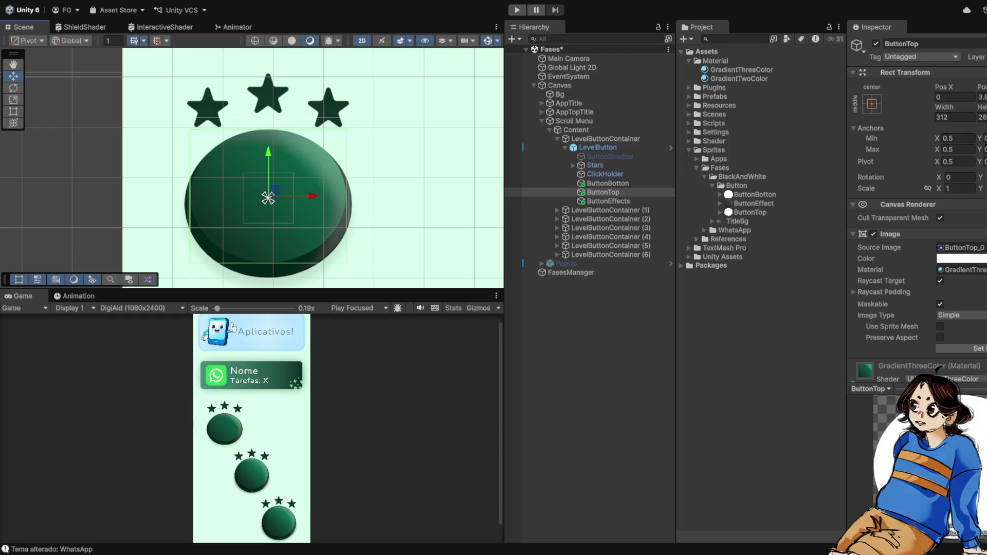
{"action": "scroll", "coordinate": [250, 463], "scroll_direction": "up", "scroll_amount": 5}
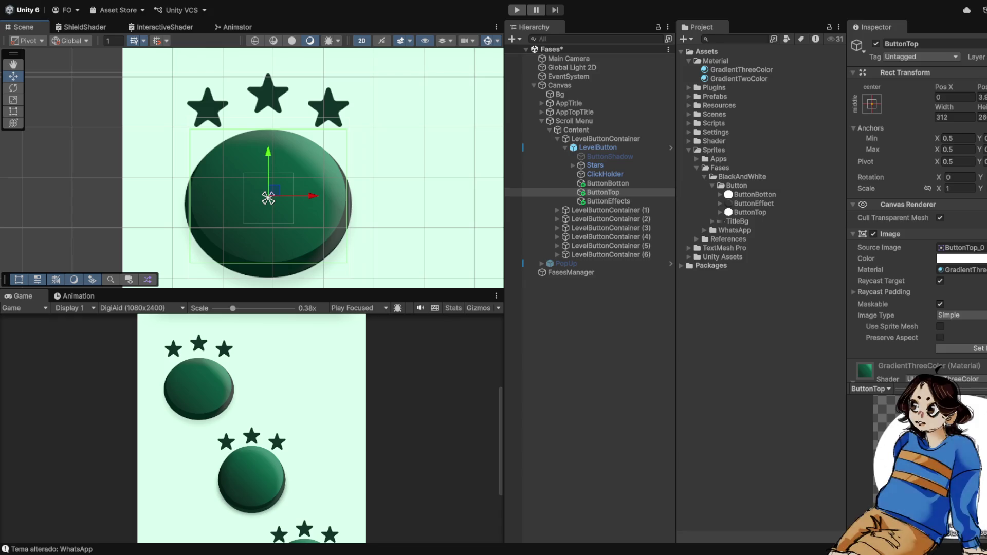
{"action": "left_click", "coordinate": [608, 201]}
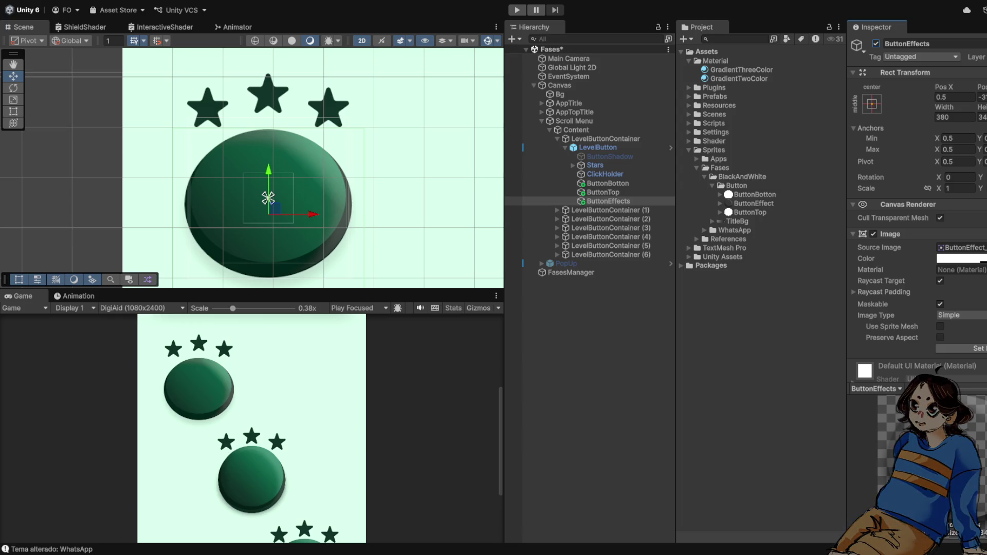
Scroll the Project window to the Button sprites folder for the ButtonEffect2 import
{"action": "scroll", "coordinate": [330, 218], "scroll_direction": "down", "scroll_amount": 4}
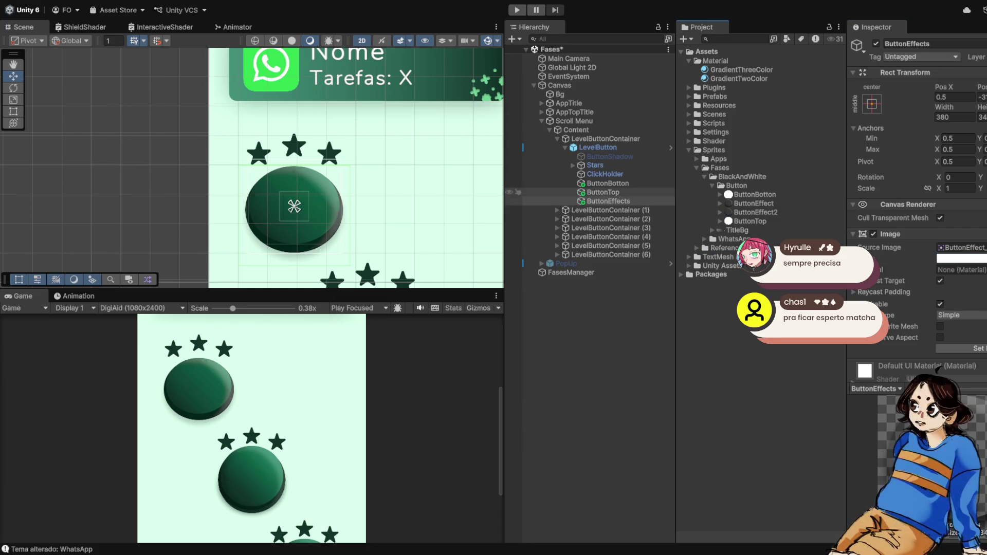
Assign the ButtonEffect2 sprite as the ButtonEffects layer's Source Image
{"action": "left_click", "coordinate": [608, 201]}
{"action": "left_click", "coordinate": [960, 248]}
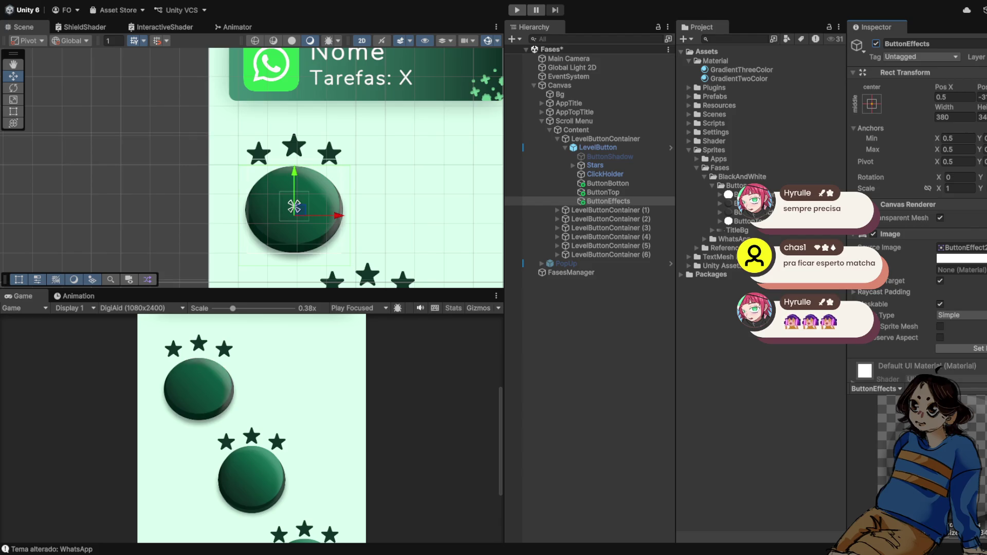
{"action": "mouse_move", "coordinate": [337, 215]}
{"action": "left_mouse_down"}
{"action": "mouse_move", "coordinate": [479, 216]}
{"action": "mouse_move", "coordinate": [339, 216]}
{"action": "left_mouse_up"}
{"action": "scroll", "coordinate": [296, 175], "scroll_direction": "down", "scroll_amount": 5}
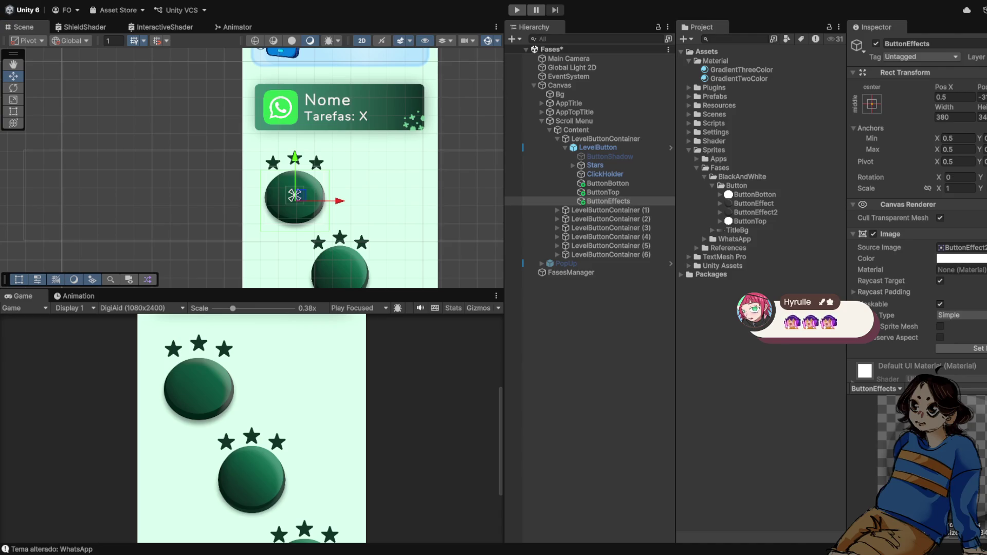
{"action": "scroll", "coordinate": [243, 188], "scroll_direction": "down", "scroll_amount": 3}
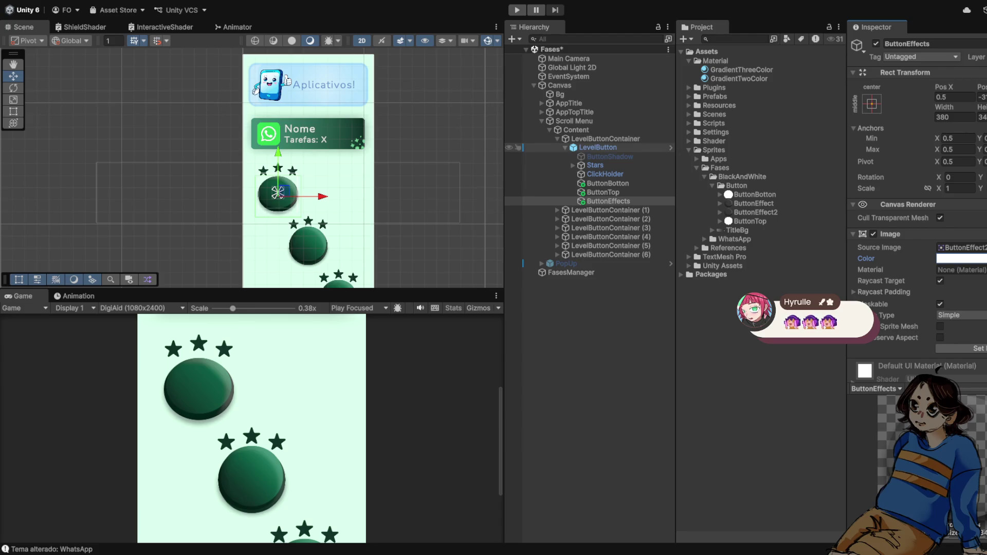
Check the first level button's star objects, then collapse back to LevelButtonContainer
{"action": "left_click", "coordinate": [565, 147]}
{"action": "left_click", "coordinate": [565, 148]}
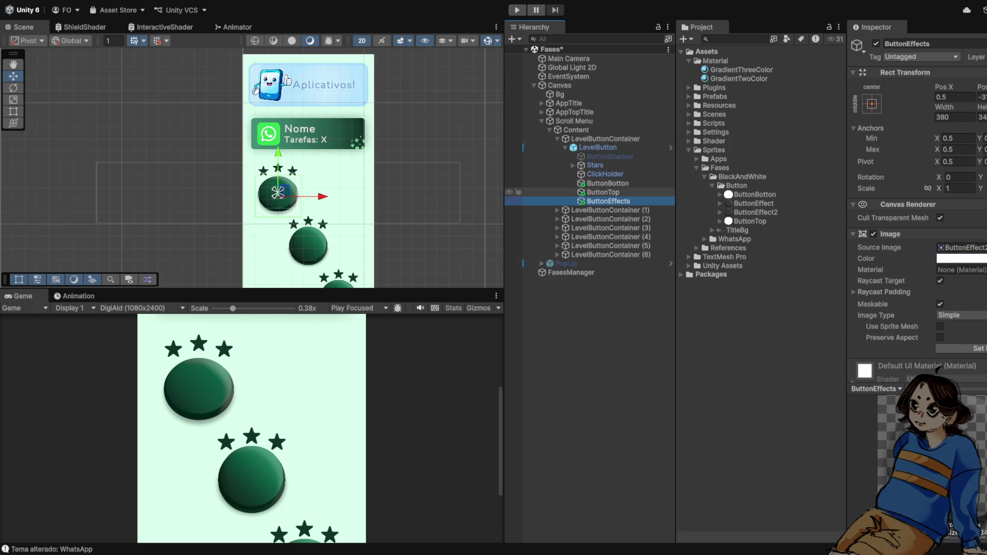
{"action": "left_click", "coordinate": [573, 165]}
{"action": "left_click", "coordinate": [601, 173]}
{"action": "key", "text": "Down"}
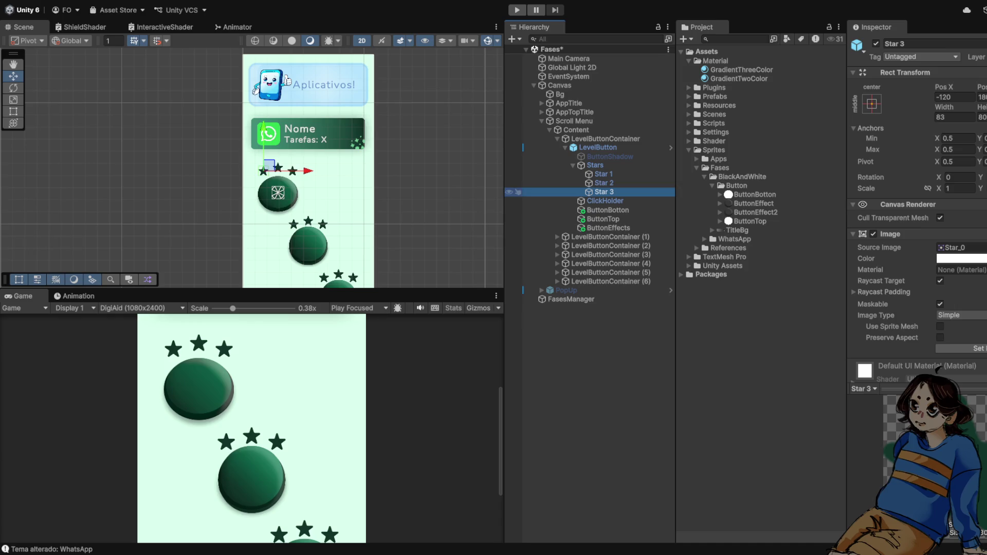
{"action": "key", "text": "Left"}
{"action": "key", "text": "Left"}
{"action": "key", "text": "Left"}
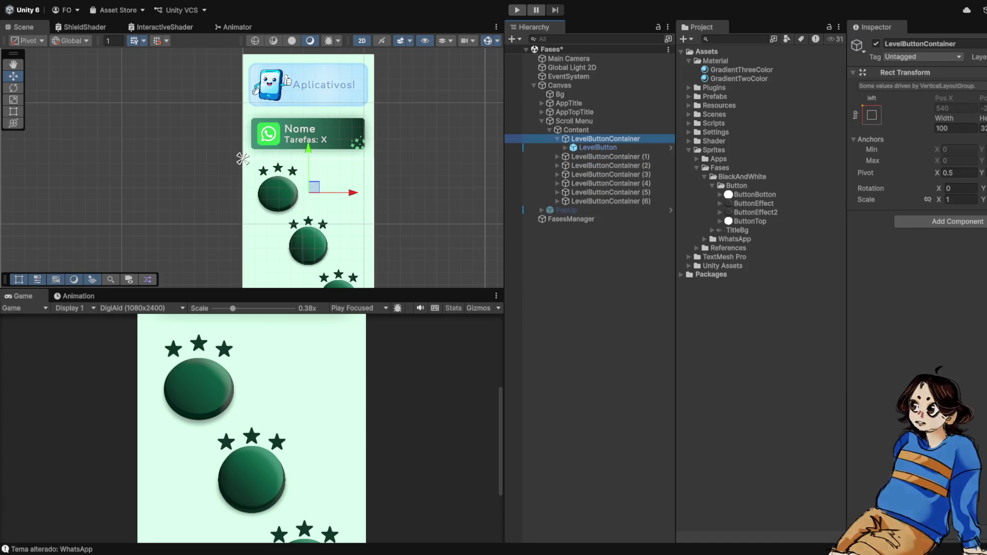
{"action": "scroll", "coordinate": [240, 156], "scroll_direction": "up", "scroll_amount": 2}
{"action": "scroll", "coordinate": [213, 149], "scroll_direction": "up", "scroll_amount": 3}
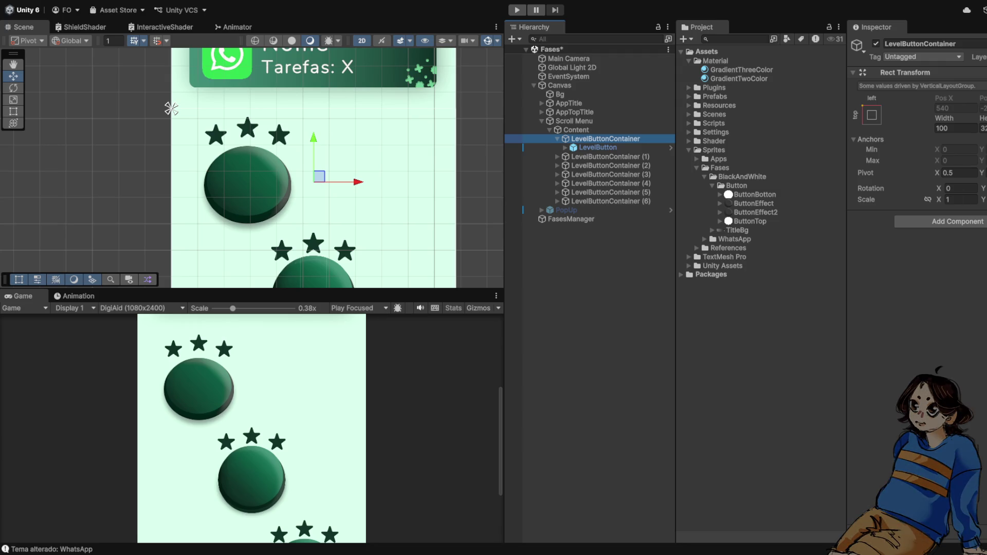
Zoom out over the level list and select the first LevelButton (Pos X -250, width 320)
{"action": "scroll", "coordinate": [171, 108], "scroll_direction": "down", "scroll_amount": 3}
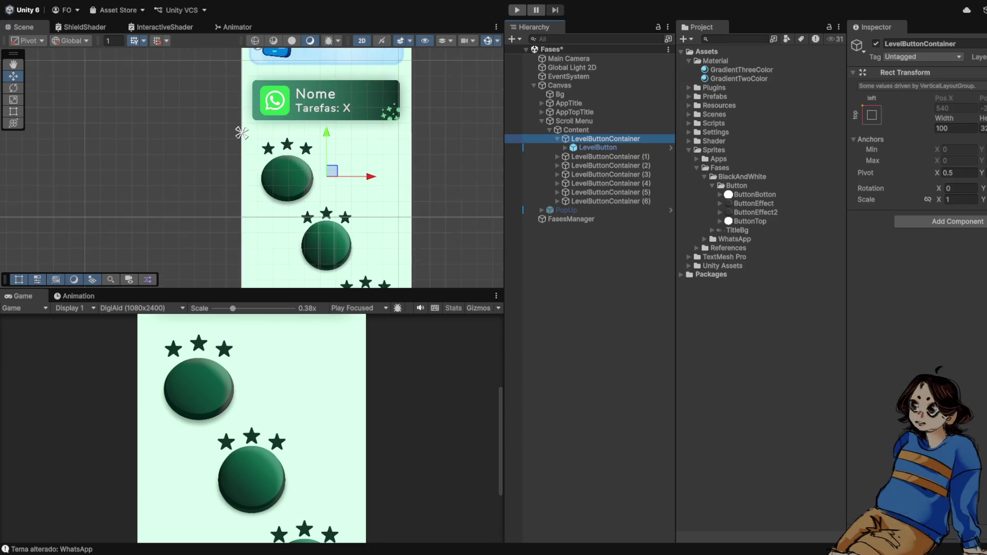
{"action": "scroll", "coordinate": [225, 123], "scroll_direction": "down", "scroll_amount": 2}
{"action": "left_click_drag", "start_coordinate": [227, 124], "coordinate": [227, 101]}
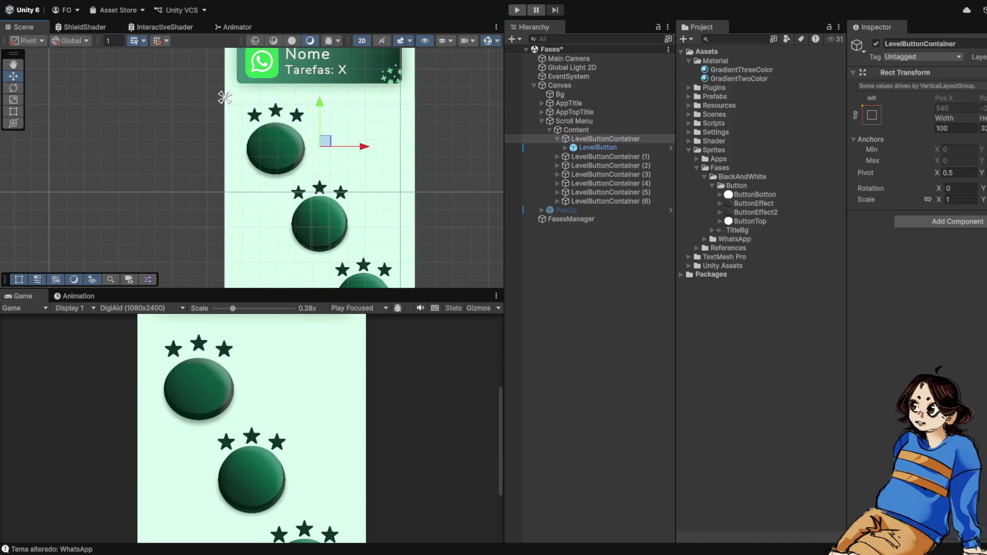
{"action": "scroll", "coordinate": [203, 70], "scroll_direction": "up", "scroll_amount": 3}
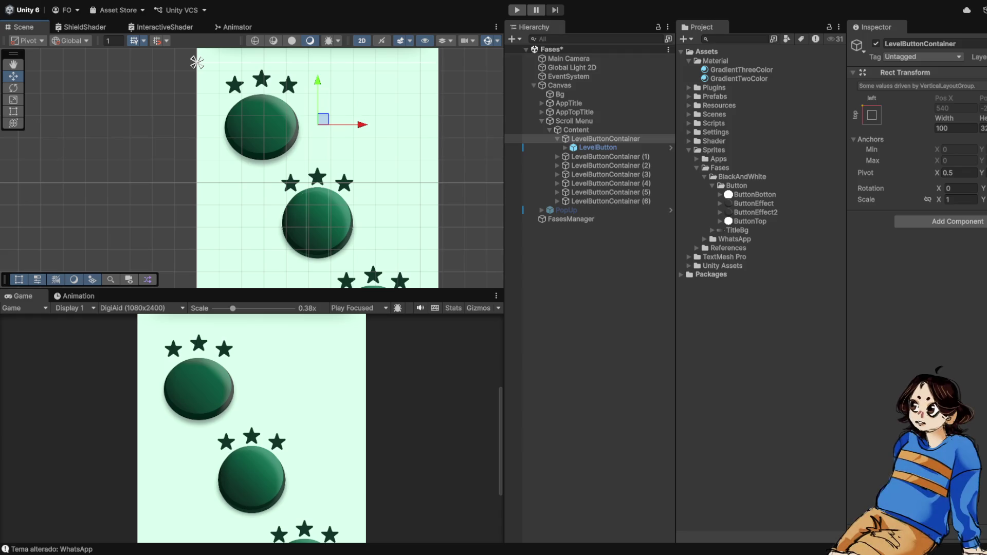
{"action": "scroll", "coordinate": [205, 77], "scroll_direction": "down", "scroll_amount": 5}
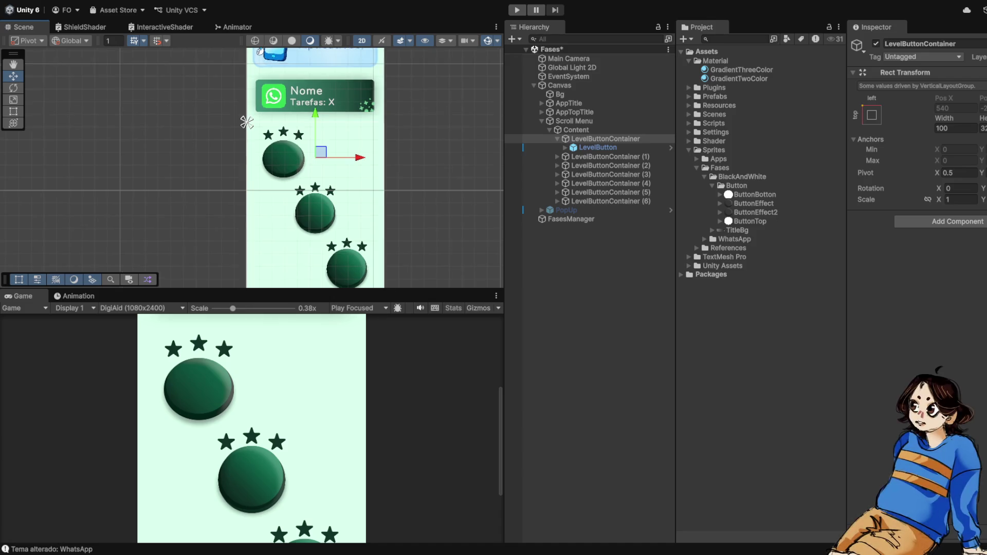
{"action": "scroll", "coordinate": [226, 103], "scroll_direction": "up", "scroll_amount": 5}
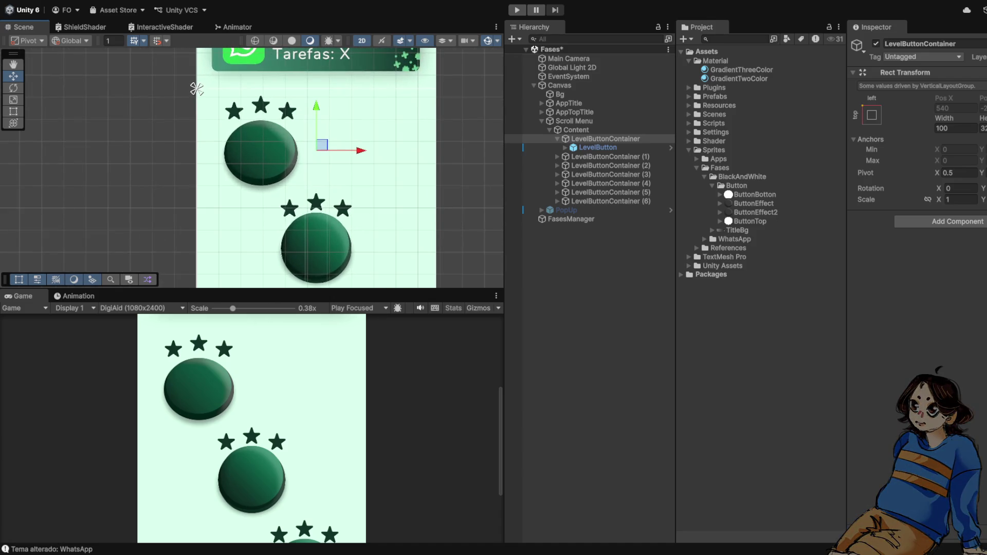
{"action": "scroll", "coordinate": [196, 89], "scroll_direction": "down", "scroll_amount": 5}
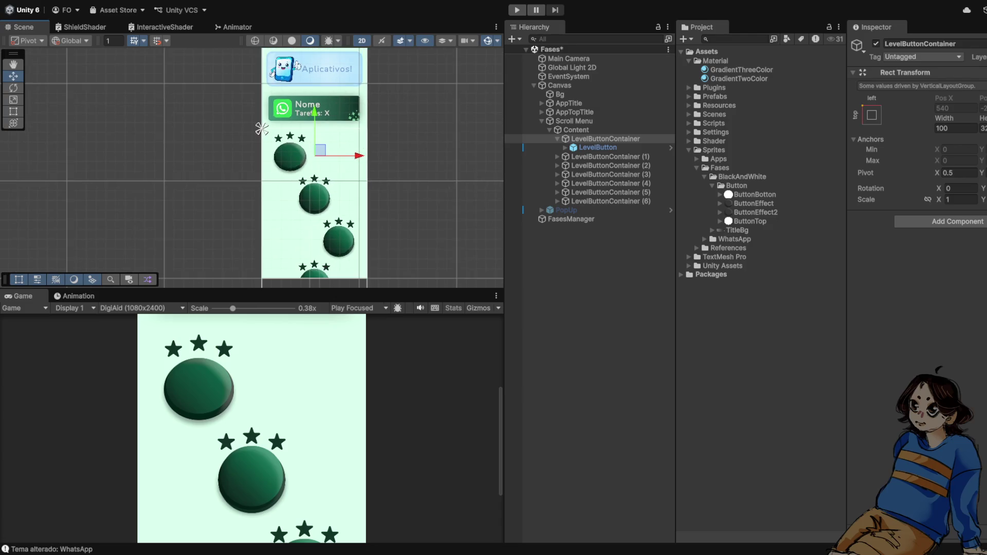
{"action": "scroll", "coordinate": [251, 115], "scroll_direction": "up", "scroll_amount": 5}
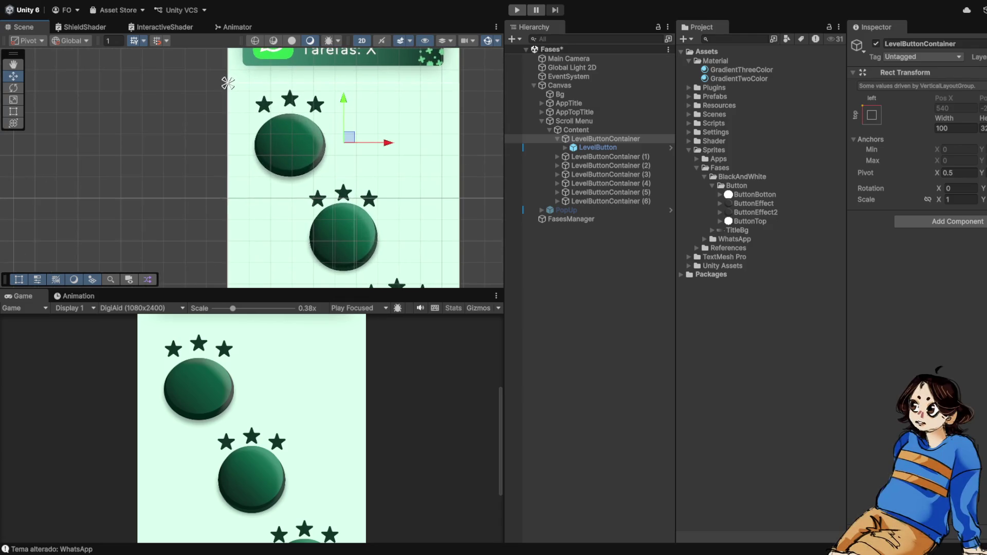
{"action": "scroll", "coordinate": [235, 92], "scroll_direction": "down", "scroll_amount": 3}
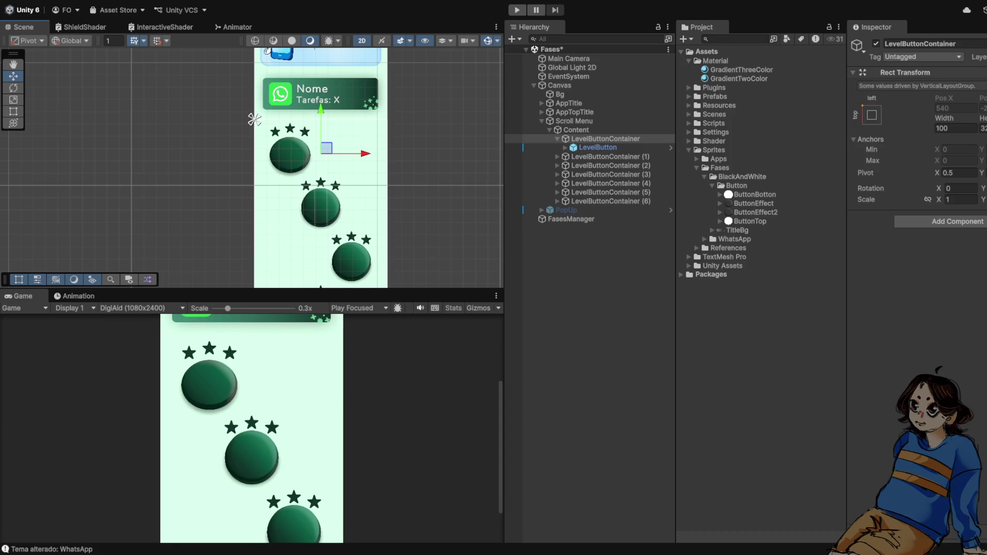
{"action": "left_click", "coordinate": [323, 153]}
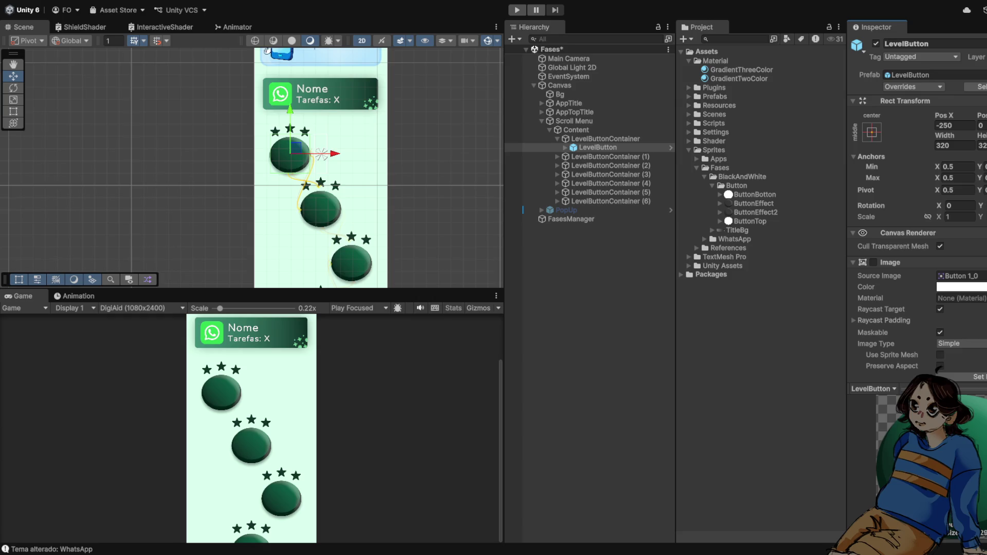
{"action": "scroll", "coordinate": [321, 153], "scroll_direction": "down", "scroll_amount": 2}
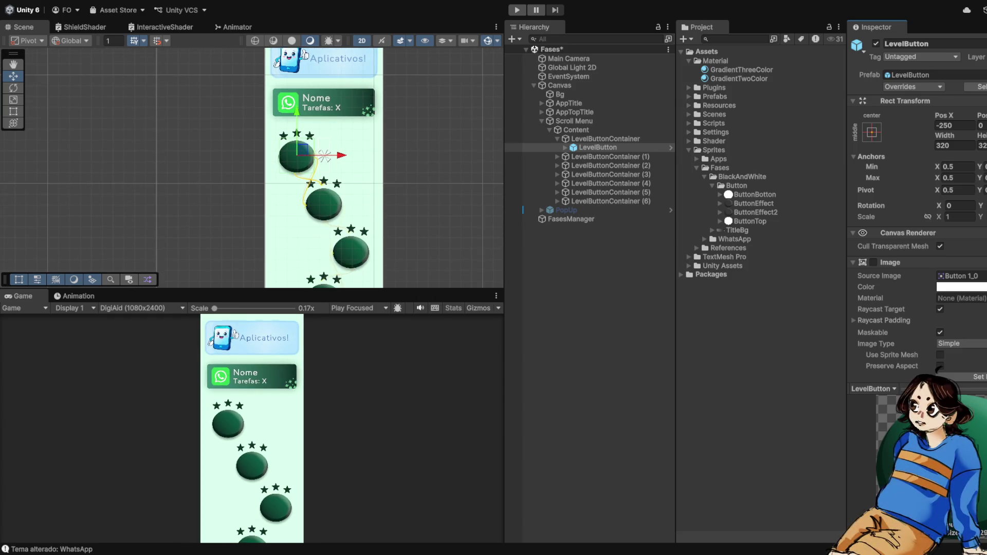
{"action": "key", "text": "ctrl+p"}
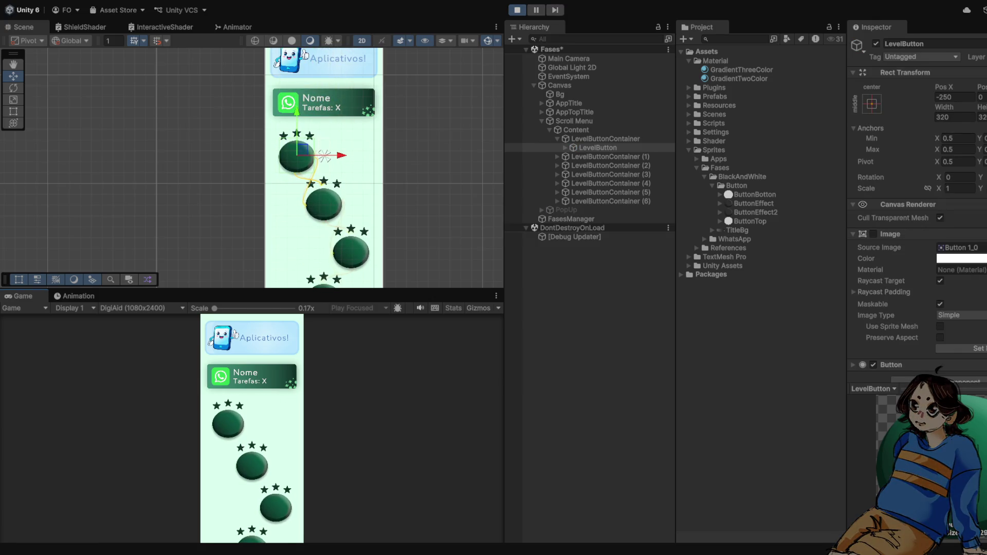
{"action": "key", "text": "ctrl+p"}
{"action": "key", "text": "f"}
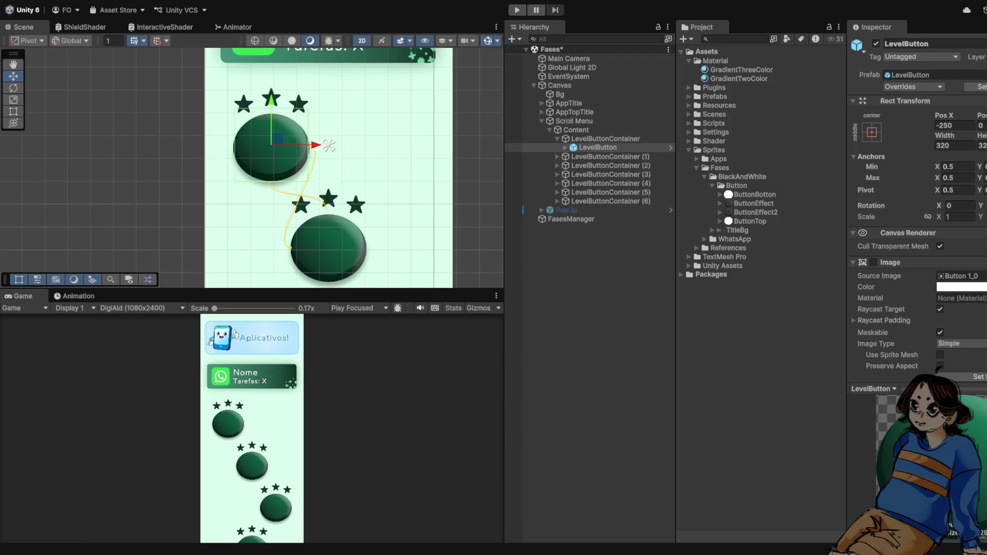
Expand LevelButton and select its Stars group (Pos X 0, width 100)
{"action": "left_click", "coordinate": [565, 147]}
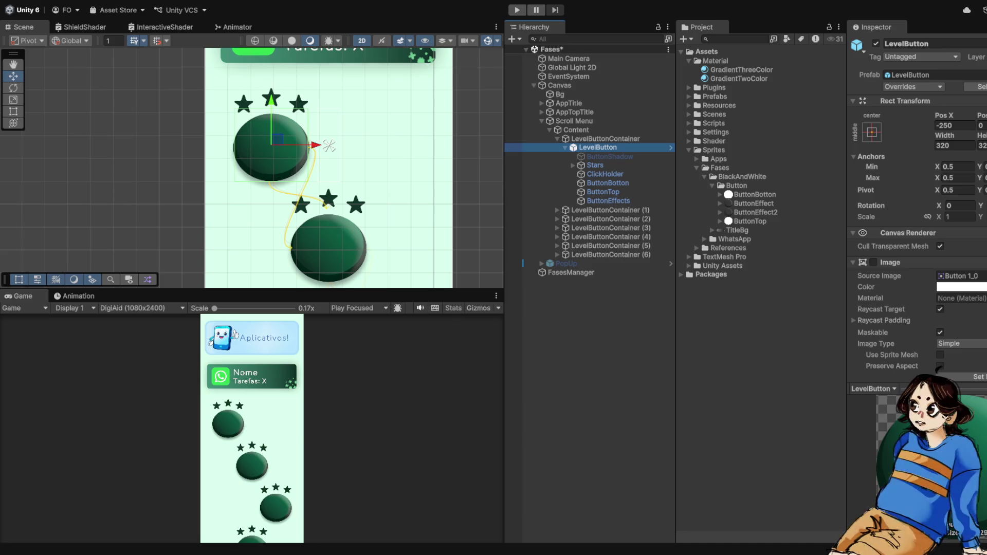
{"action": "scroll", "coordinate": [248, 187], "scroll_direction": "up", "scroll_amount": 2}
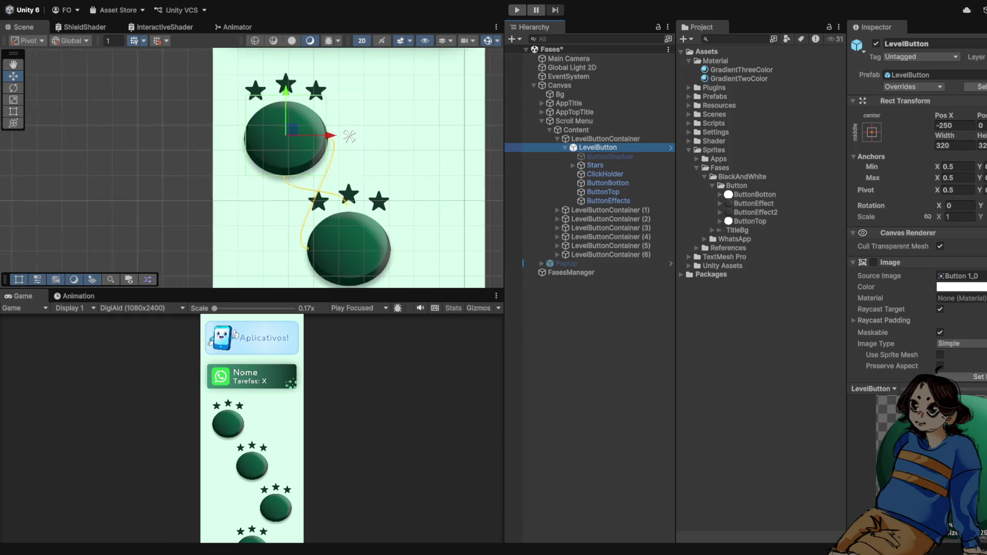
{"action": "left_click", "coordinate": [279, 133]}
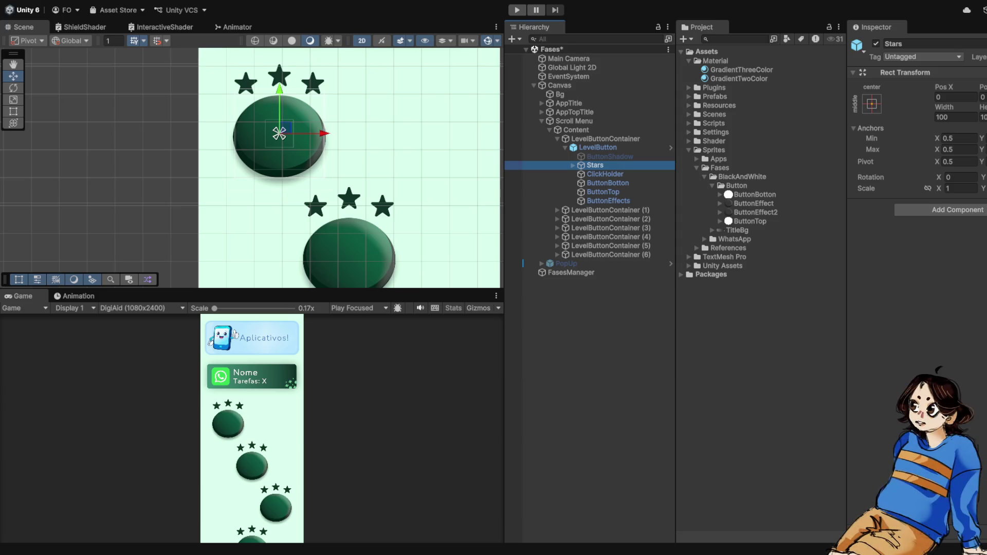
Collapse LevelButtonContainer and select the full-stretch pale-mint Bg image
{"action": "scroll", "coordinate": [349, 158], "scroll_direction": "down", "scroll_amount": 5}
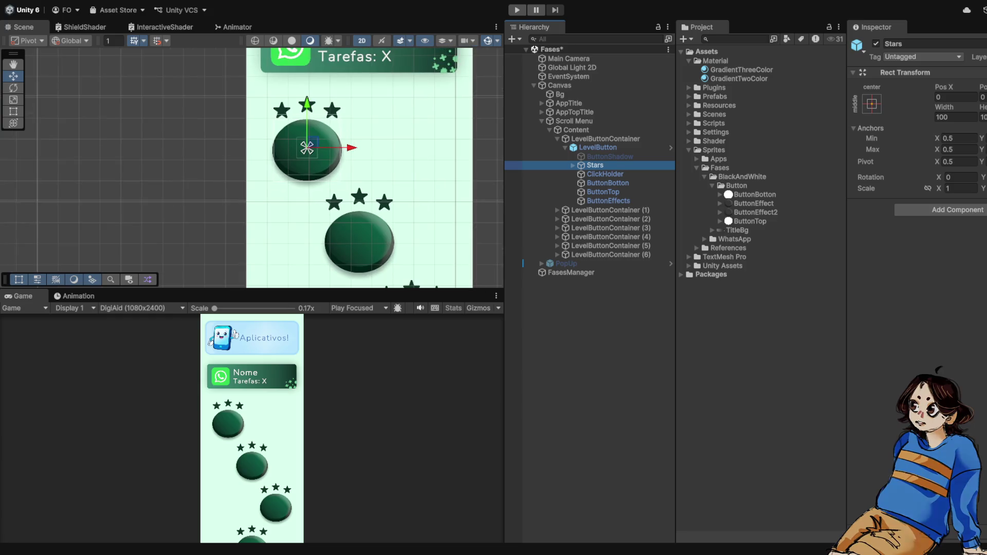
{"action": "key", "text": "Left"}
{"action": "key", "text": "Left"}
{"action": "key", "text": "Left"}
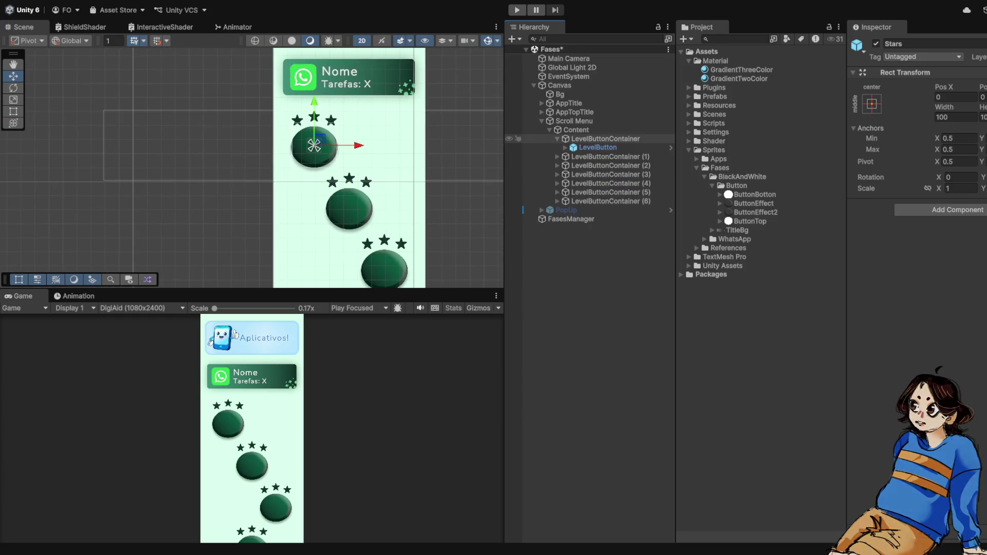
{"action": "key", "text": "Up"}
{"action": "key", "text": "Up"}
{"action": "key", "text": "Up"}
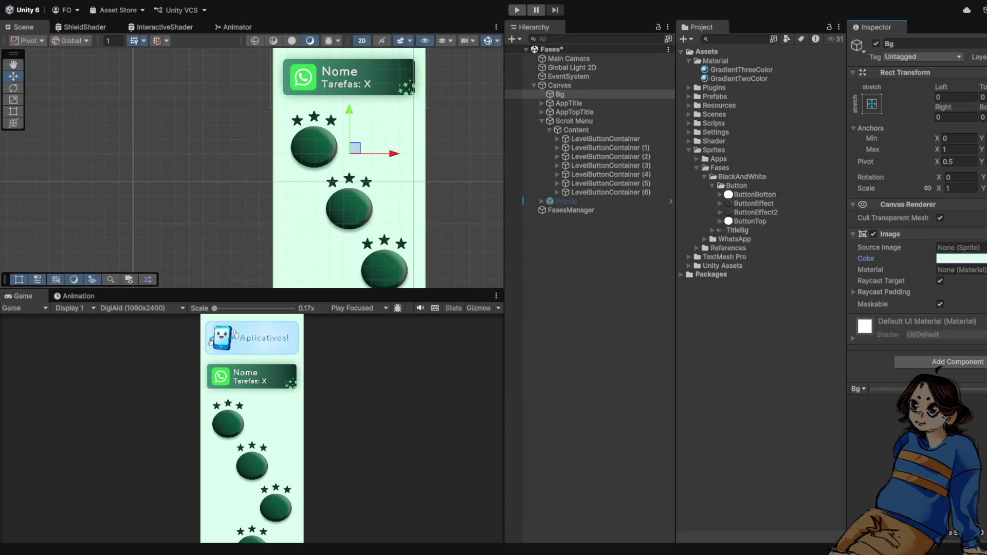
{"action": "scroll", "coordinate": [362, 168], "scroll_direction": "up", "scroll_amount": 3}
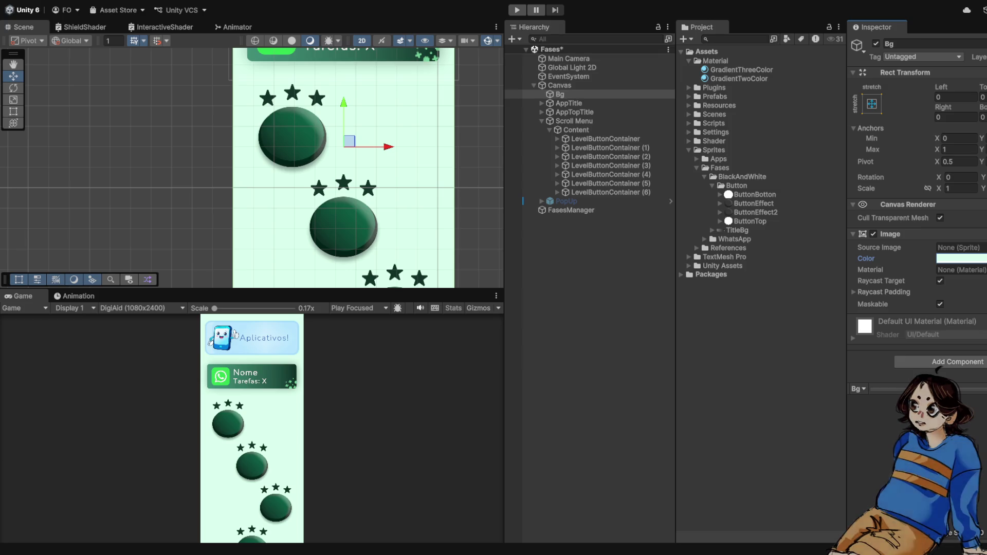
{"action": "key", "text": "f"}
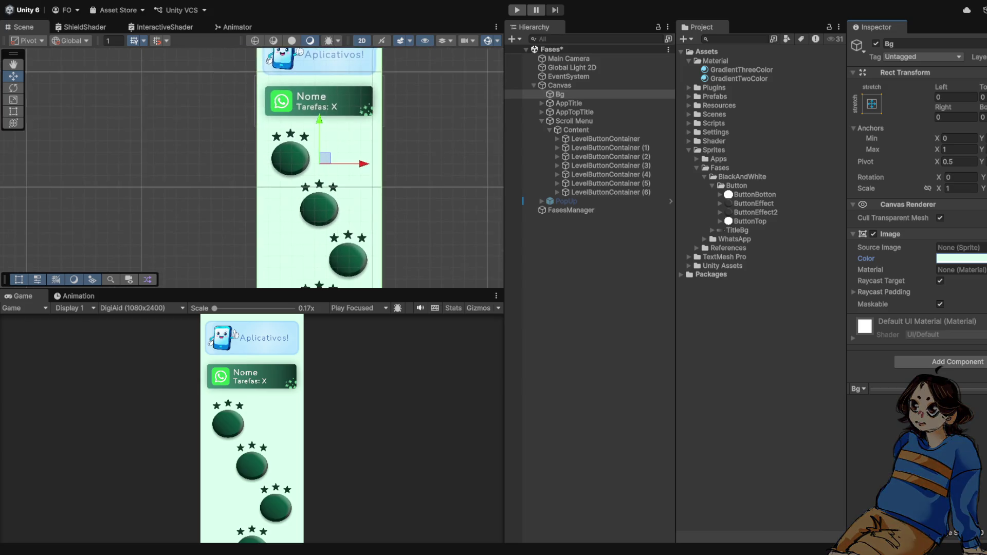
{"action": "left_click", "coordinate": [549, 129]}
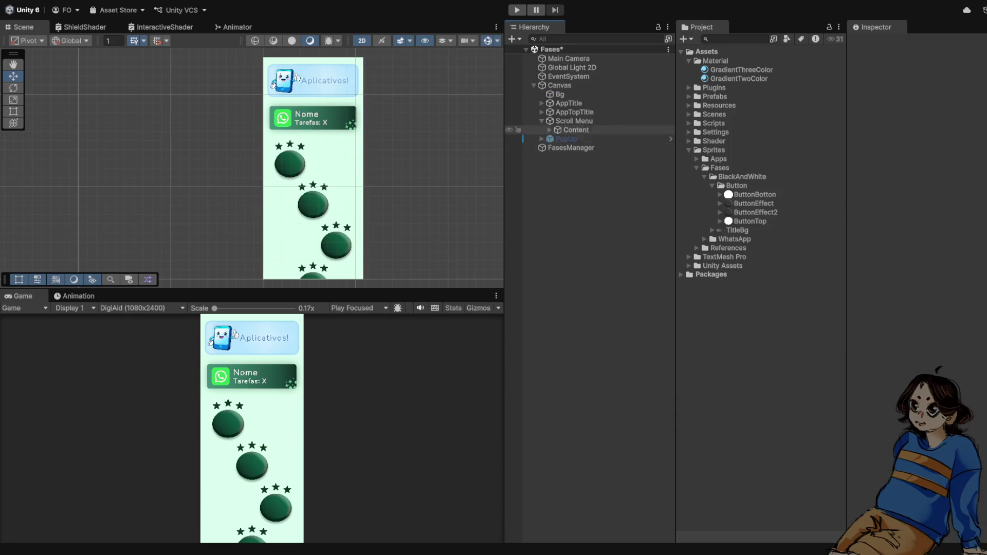
Inspect the FasesManager object and save the Fases scene with Ctrl+S
{"action": "left_click", "coordinate": [518, 148]}
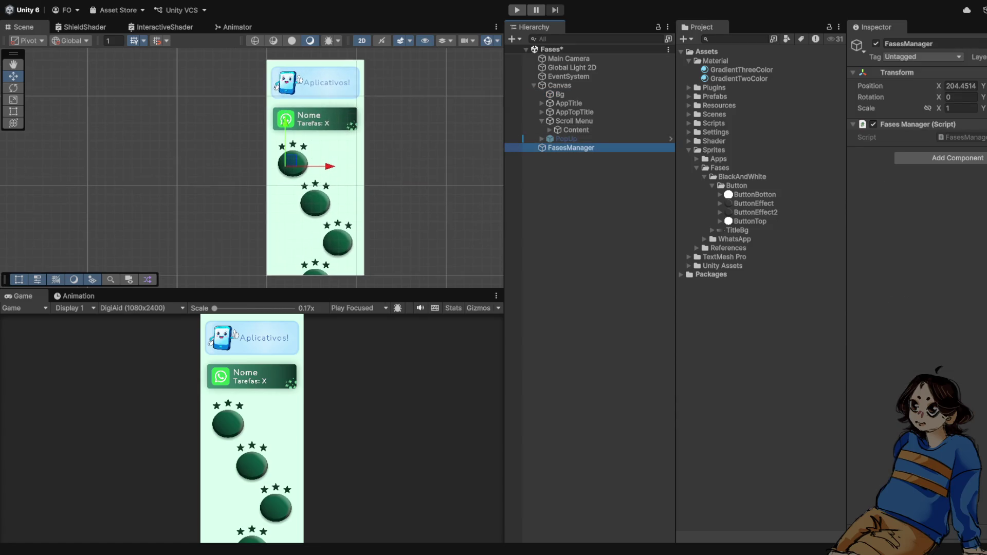
{"action": "scroll", "coordinate": [314, 154], "scroll_direction": "up", "scroll_amount": 2}
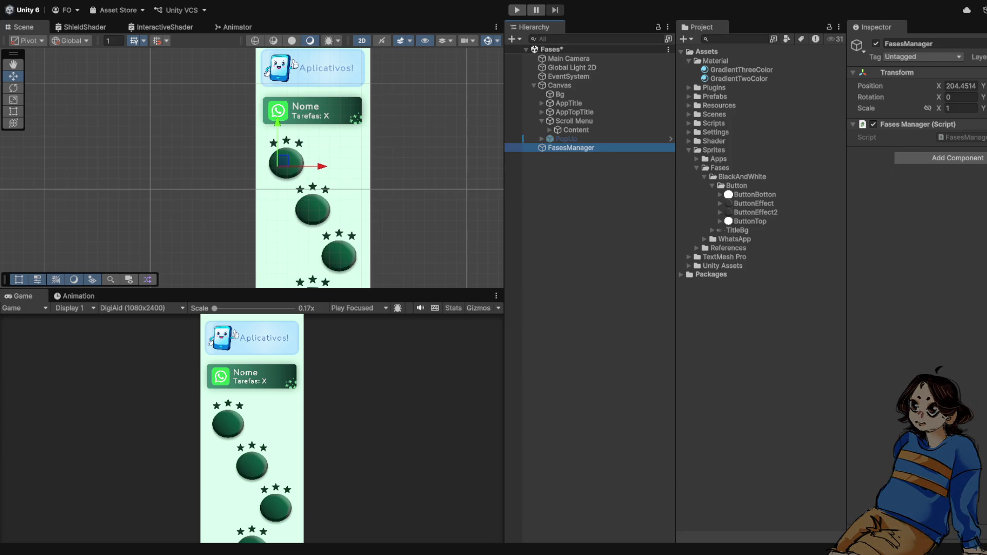
{"action": "left_click", "coordinate": [722, 266]}
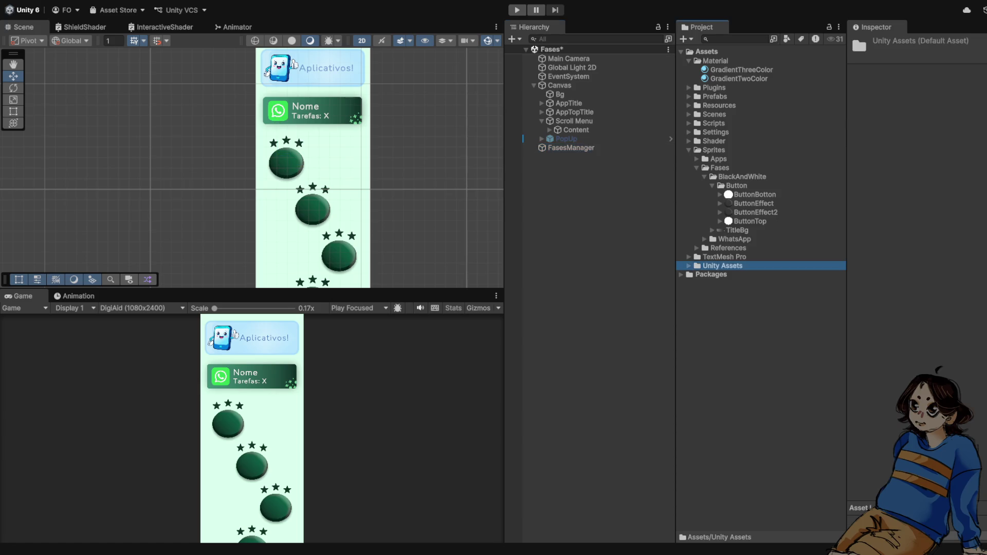
{"action": "key", "text": "ctrl+s"}
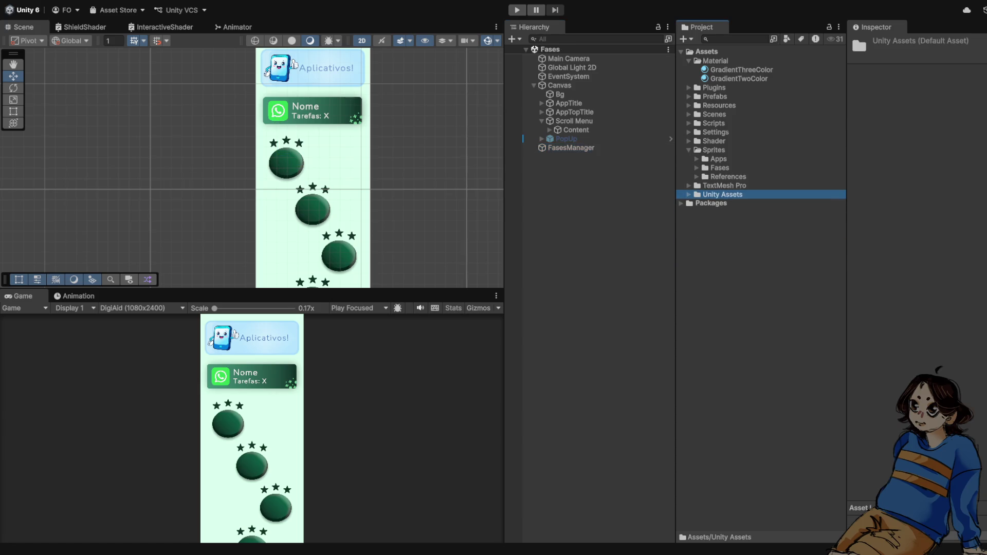
Review the manager scripts under Scripts > Managers, then open the Apps scene
{"action": "left_click", "coordinate": [689, 123]}
{"action": "left_click", "coordinate": [571, 148]}
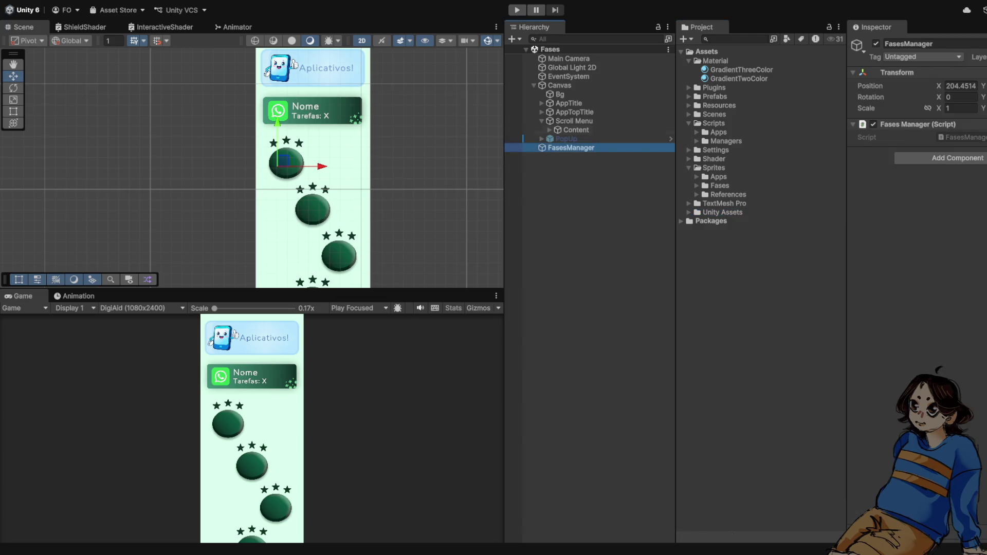
{"action": "scroll", "coordinate": [337, 167], "scroll_direction": "up", "scroll_amount": 2}
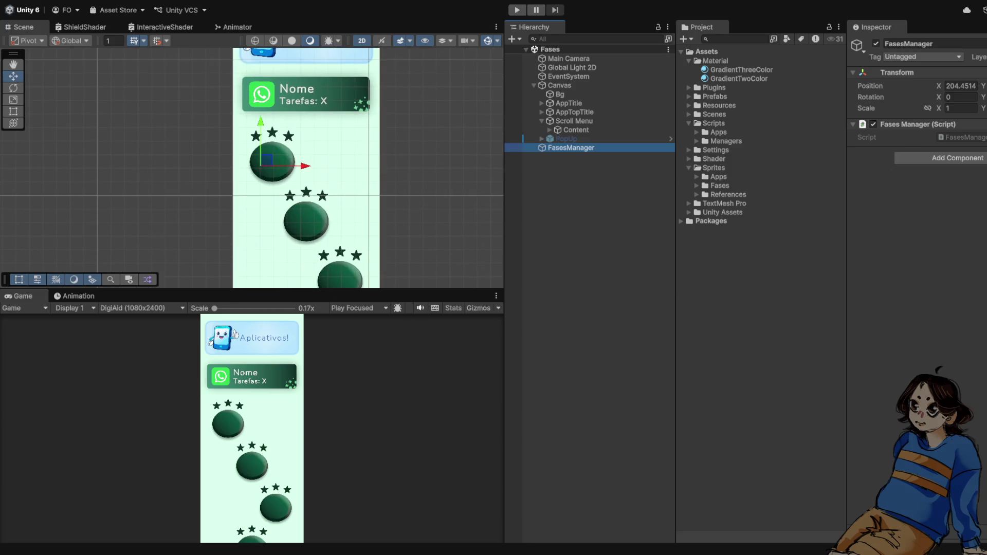
{"action": "left_click", "coordinate": [697, 141]}
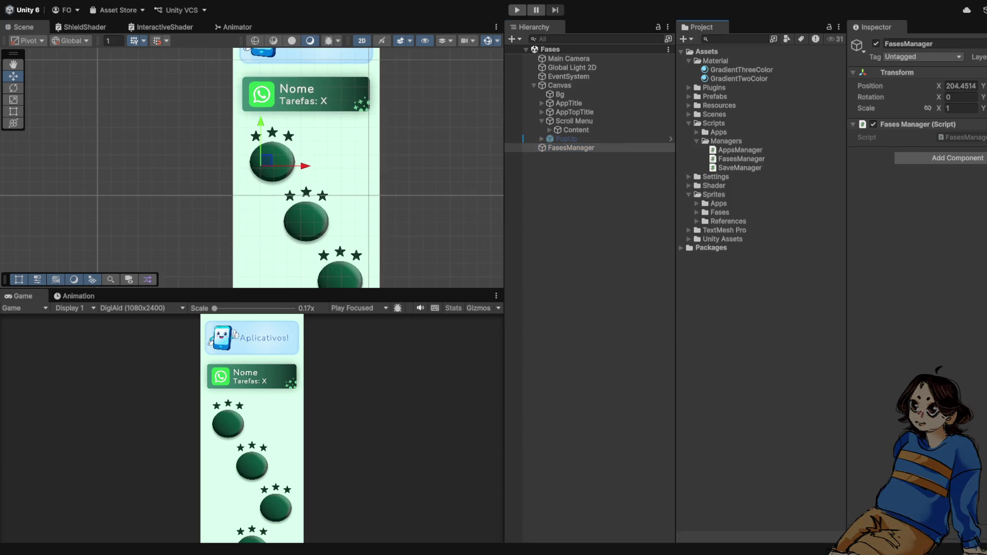
{"action": "left_click", "coordinate": [697, 141]}
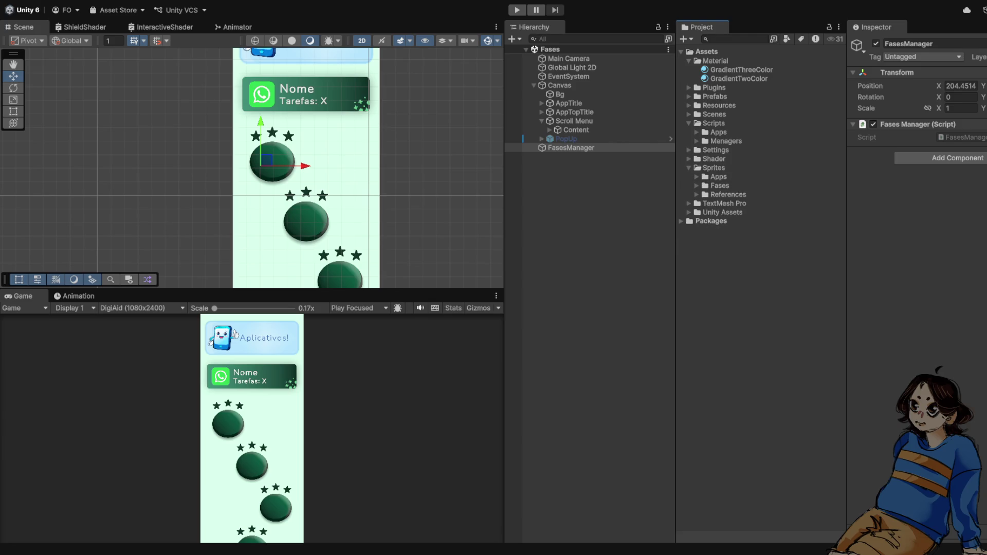
{"action": "left_click", "coordinate": [688, 114]}
{"action": "double_click", "coordinate": [719, 123]}
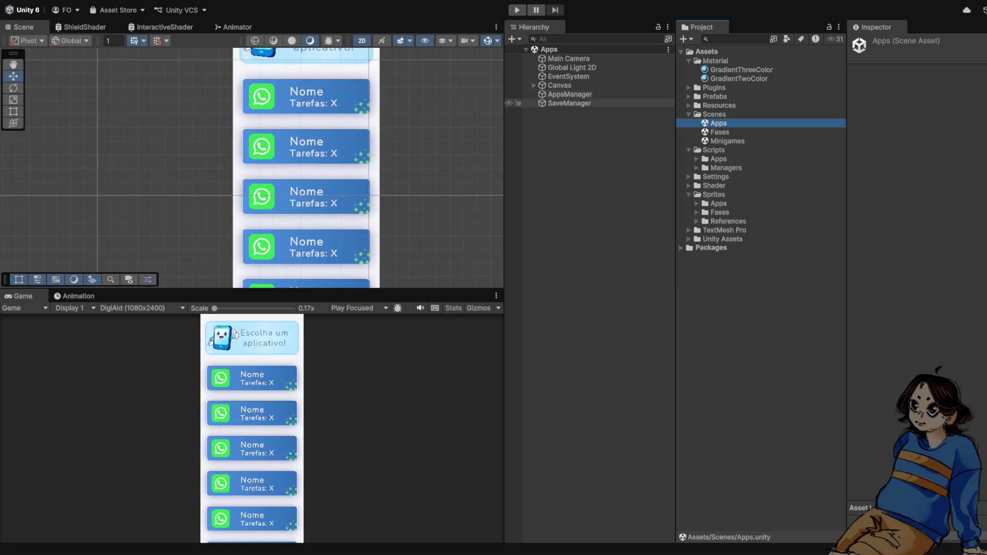
Inspect the SaveManager object, then AppsManager and its list of apps
{"action": "scroll", "coordinate": [309, 170], "scroll_direction": "down", "scroll_amount": 3}
{"action": "left_click", "coordinate": [570, 103]}
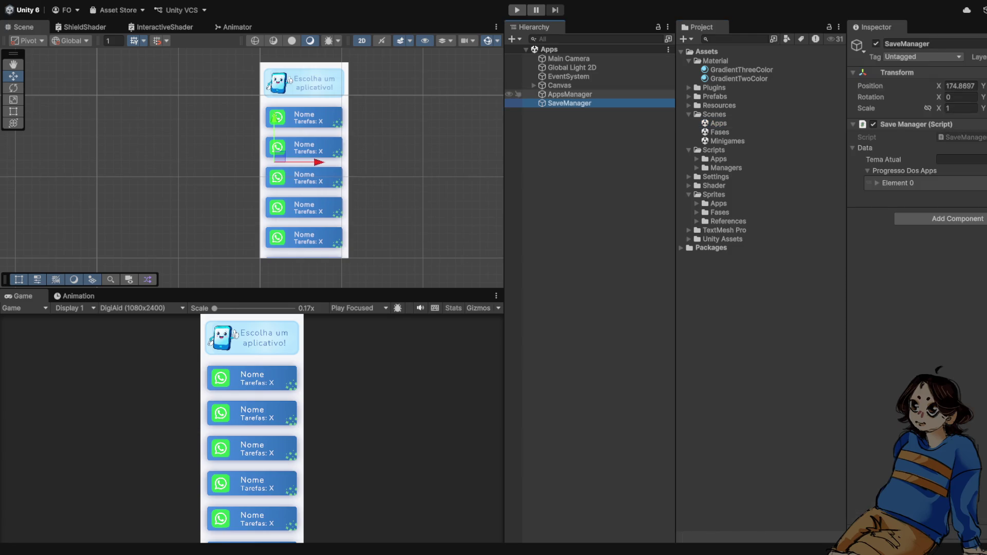
{"action": "left_click", "coordinate": [570, 95]}
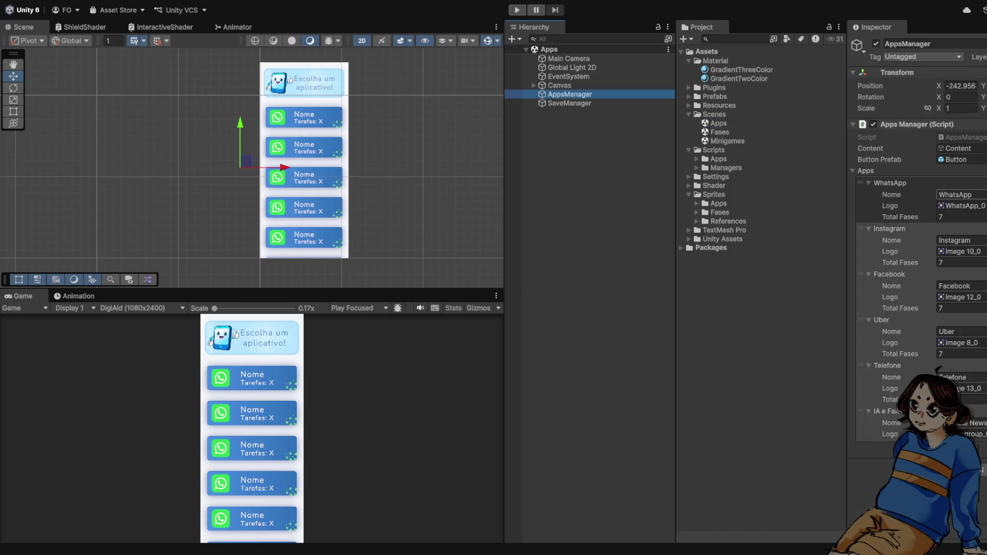
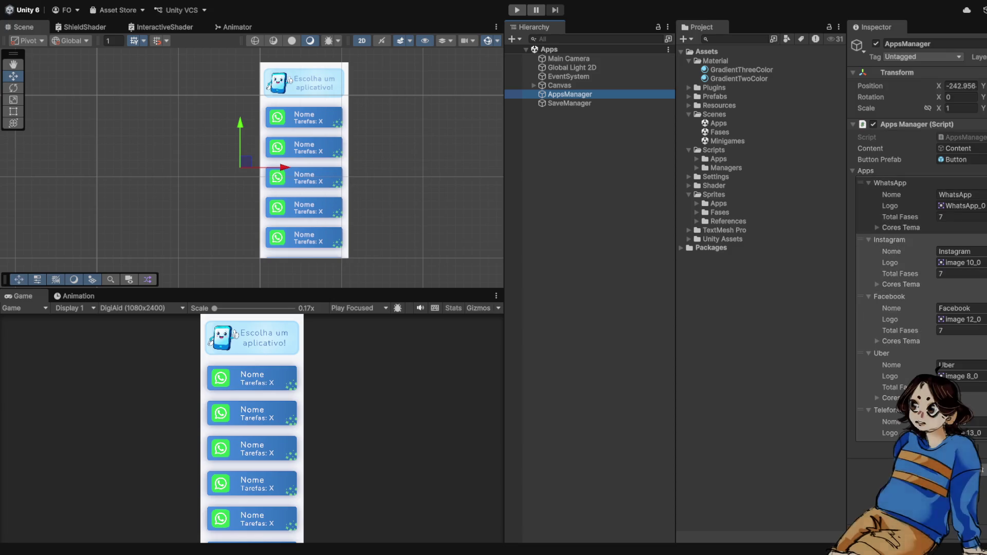
Set WhatsApp's theme background to pale mint, Star Off to dark teal and Star On to green
{"action": "left_click", "coordinate": [901, 227]}
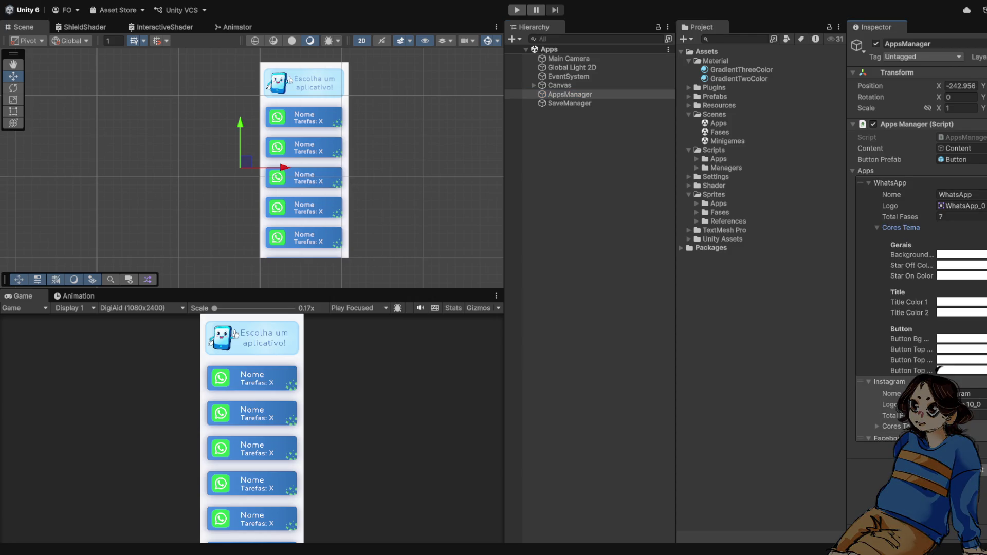
{"action": "scroll", "coordinate": [920, 309], "scroll_direction": "down", "scroll_amount": 1}
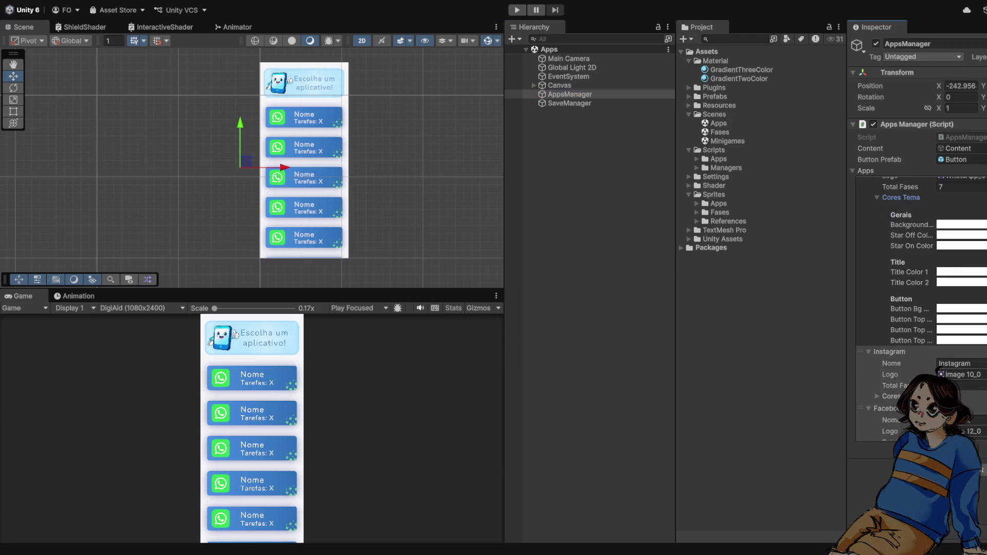
{"action": "left_click", "coordinate": [911, 225]}
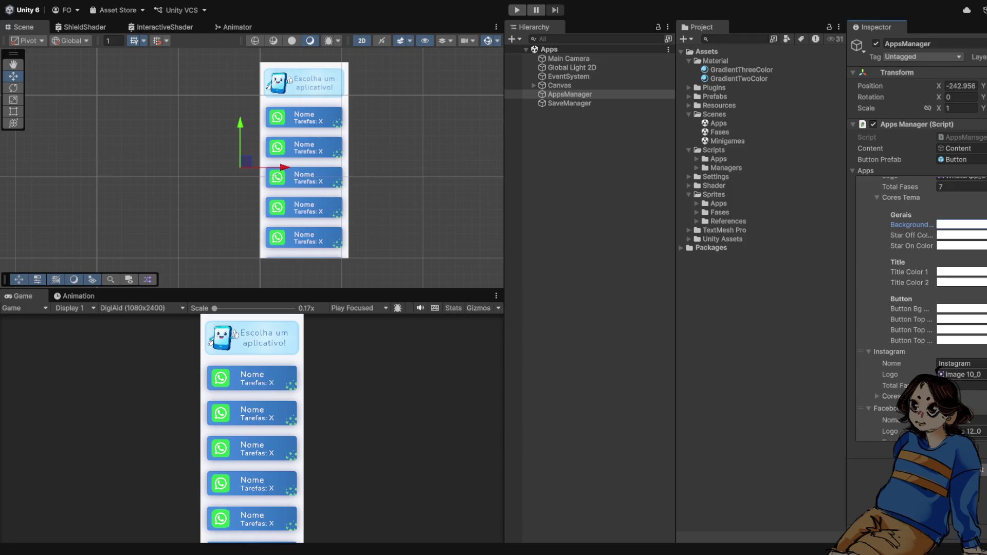
{"action": "key", "text": "ctrl+v"}
{"action": "key", "text": "ctrl+v"}
{"action": "left_click", "coordinate": [960, 235]}
{"action": "key", "text": "ctrl+v"}
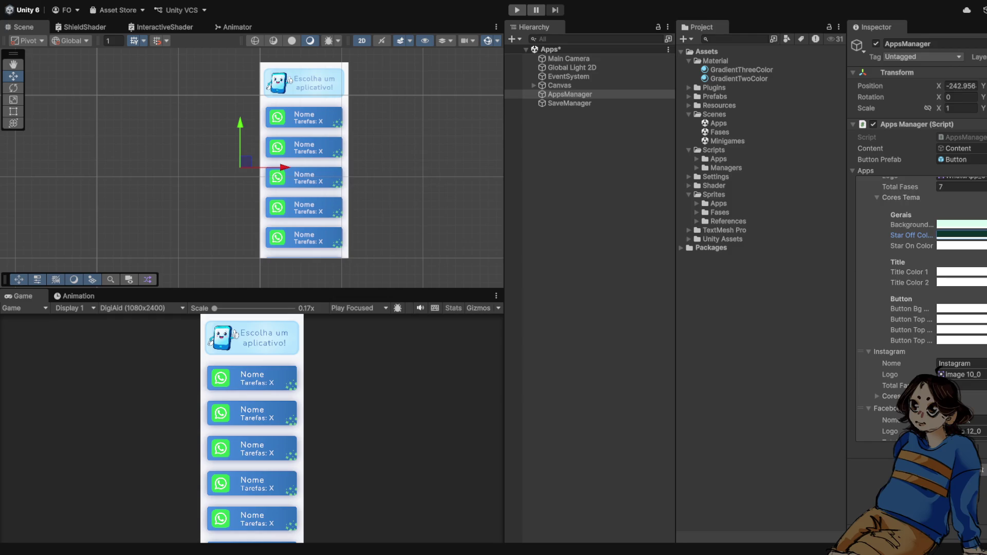
{"action": "key", "text": "ctrl+v"}
{"action": "left_click", "coordinate": [960, 246]}
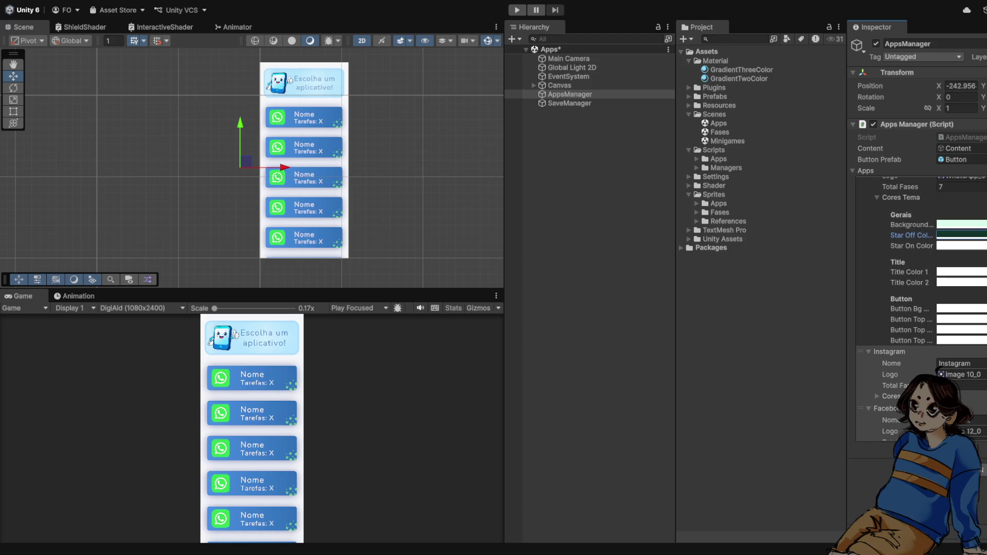
{"action": "key", "text": "ctrl+v"}
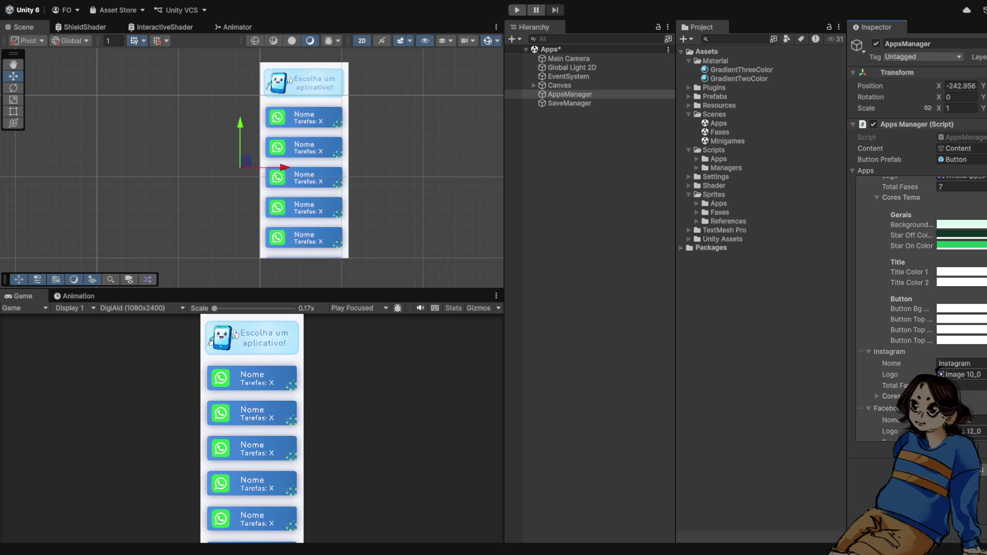
Set Title 1 green, Title 2 dark green, button background and tops dark green/green, then collapse
{"action": "left_click", "coordinate": [960, 272]}
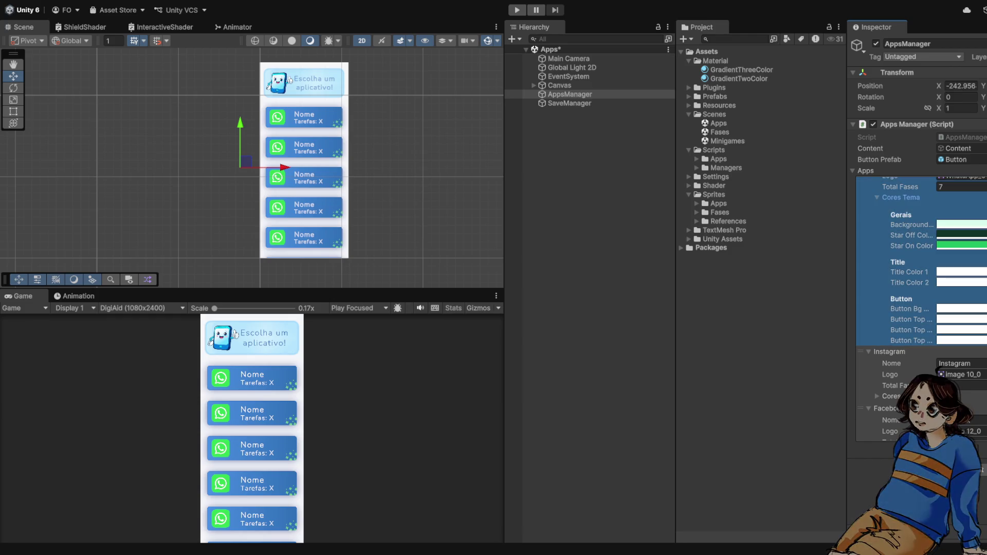
{"action": "key", "text": "ctrl+v"}
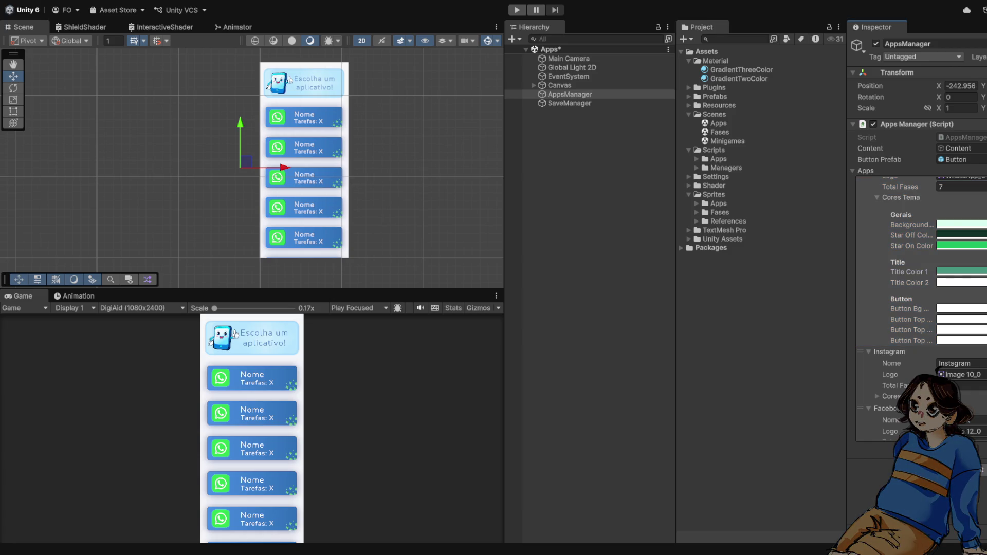
{"action": "left_click", "coordinate": [960, 282]}
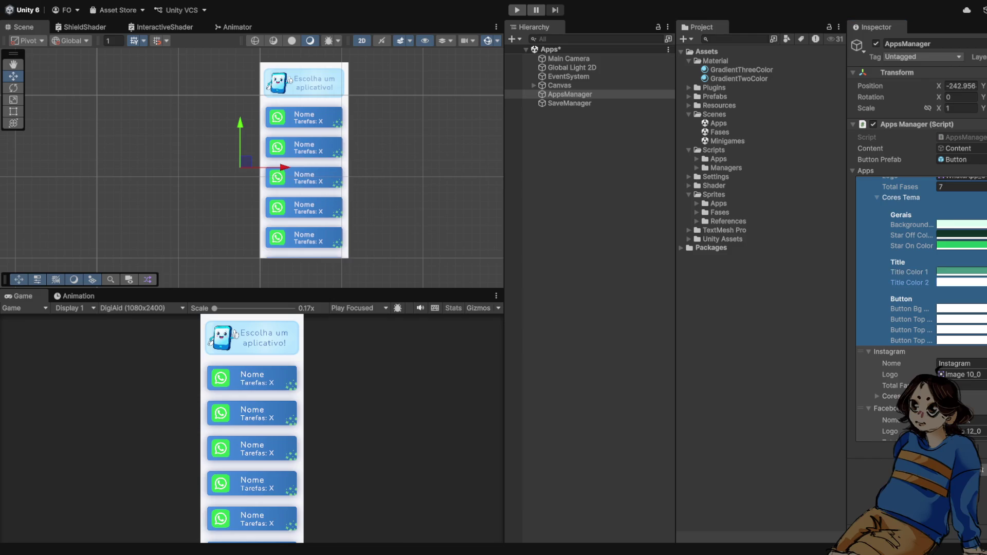
{"action": "key", "text": "ctrl+v"}
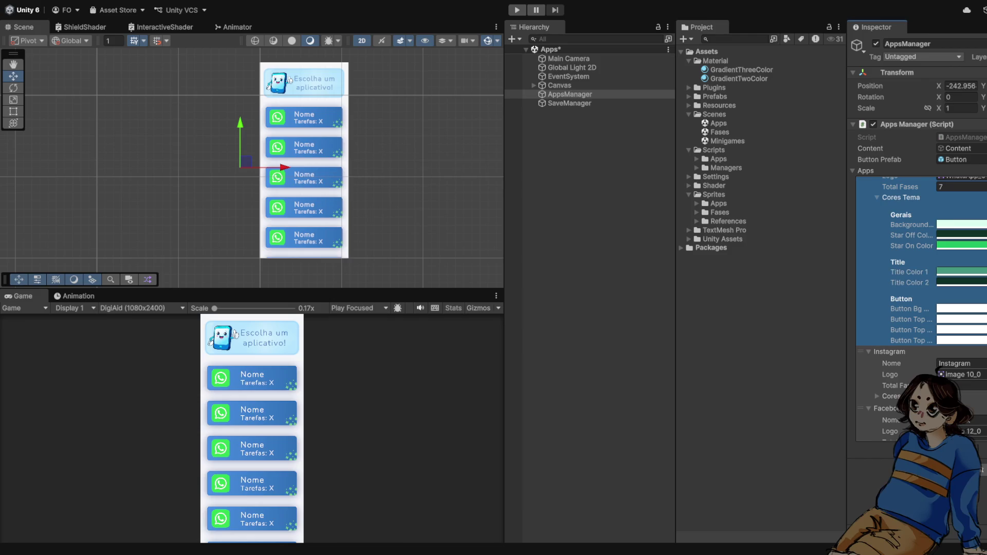
{"action": "left_click", "coordinate": [960, 308]}
{"action": "key", "text": "ctrl+v"}
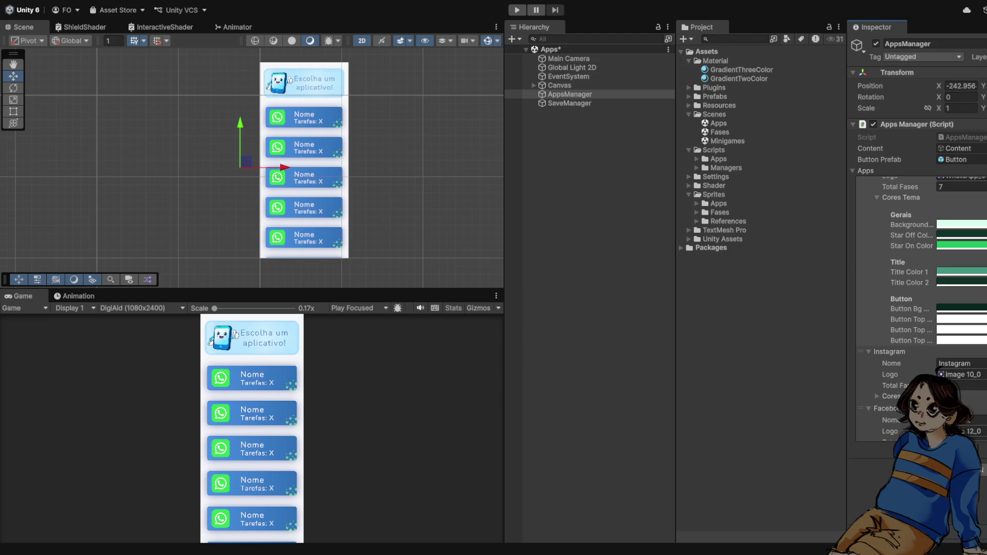
{"action": "left_click", "coordinate": [960, 319]}
{"action": "key", "text": "ctrl+v"}
{"action": "left_click", "coordinate": [960, 329]}
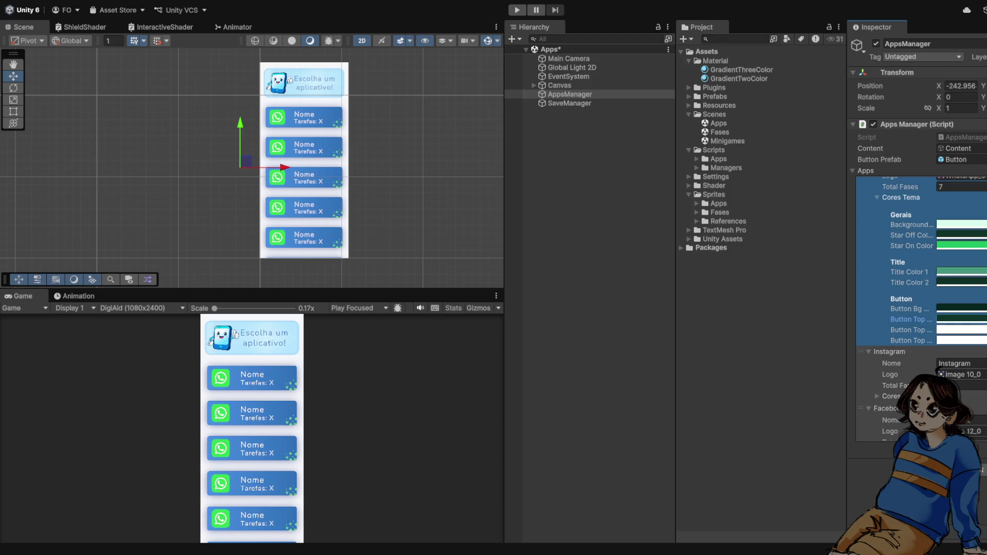
{"action": "key", "text": "ctrl+v"}
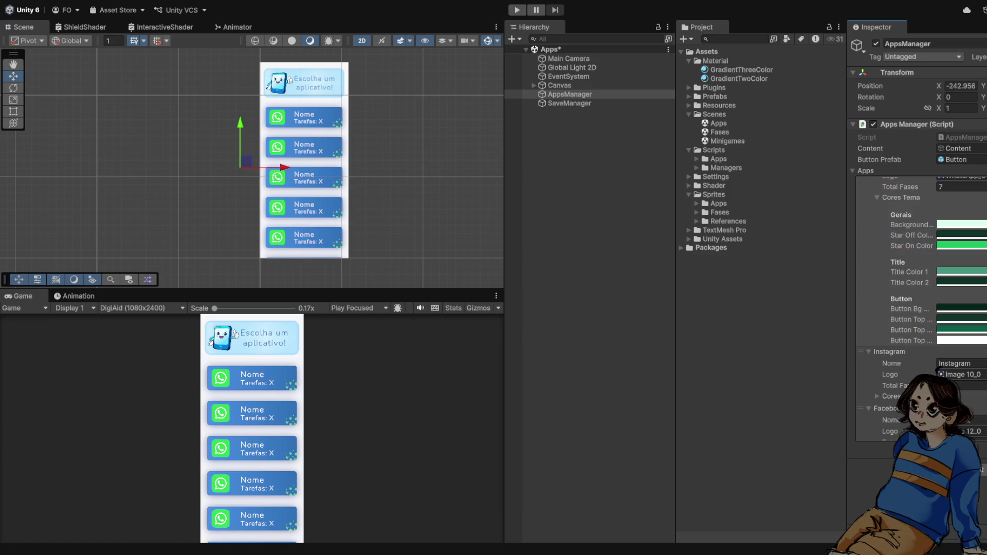
{"action": "left_click", "coordinate": [960, 341]}
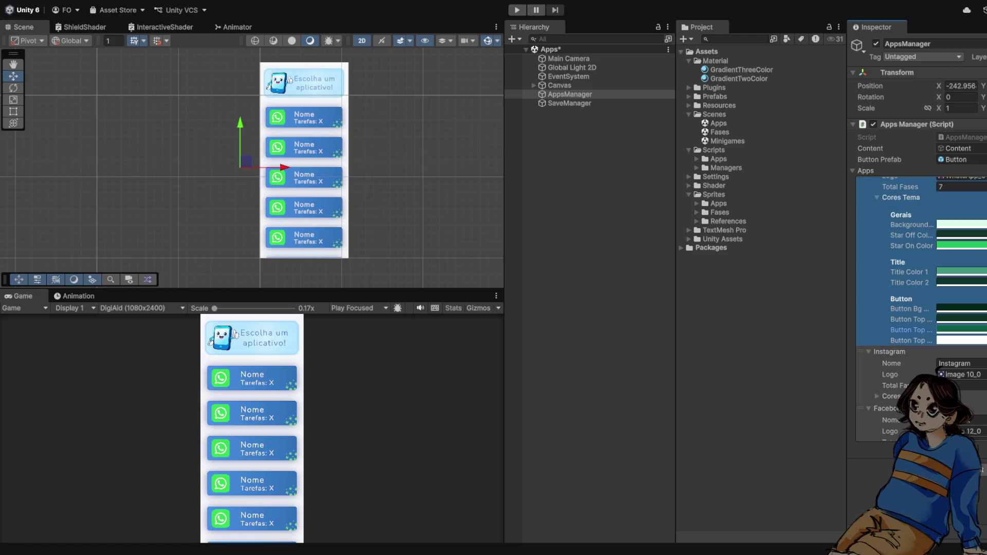
{"action": "key", "text": "ctrl+v"}
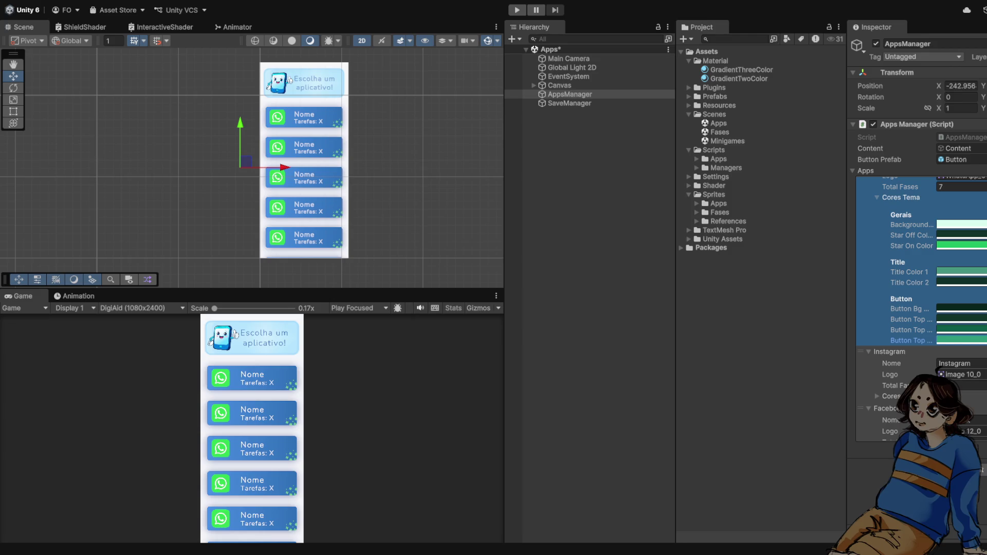
{"action": "scroll", "coordinate": [920, 257], "scroll_direction": "up", "scroll_amount": 2}
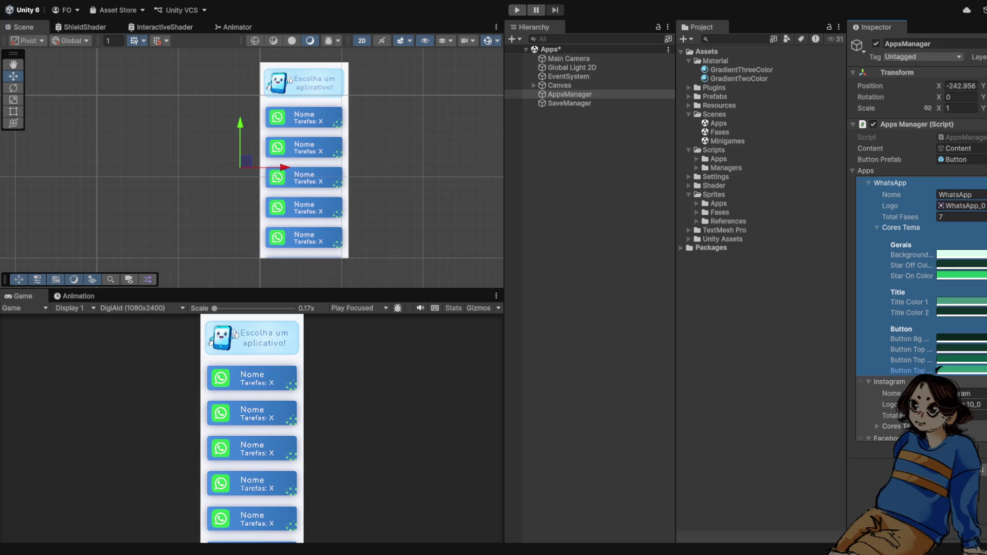
{"action": "left_click", "coordinate": [877, 227]}
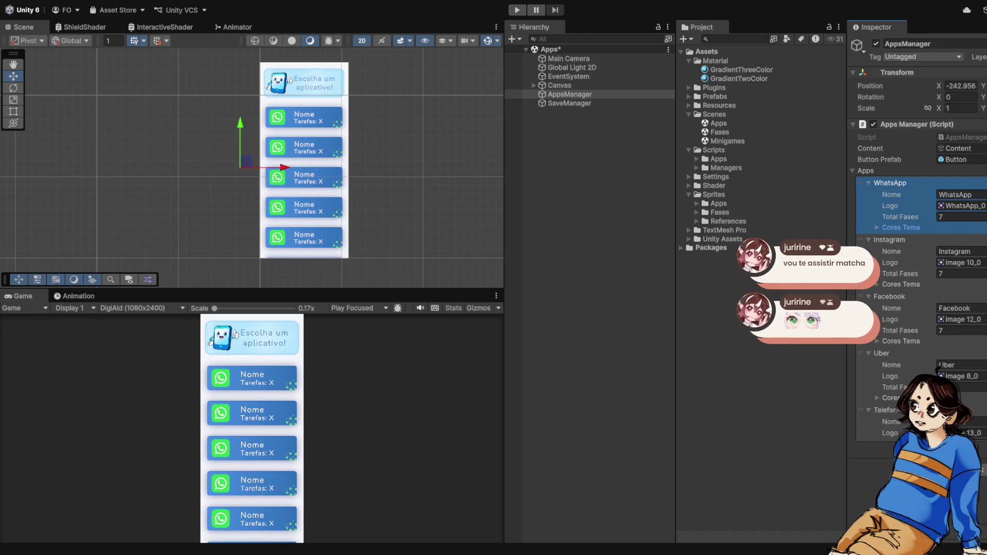
Expand the Cores Tema foldout under WhatsApp in the Inspector again
{"action": "left_click", "coordinate": [877, 228]}
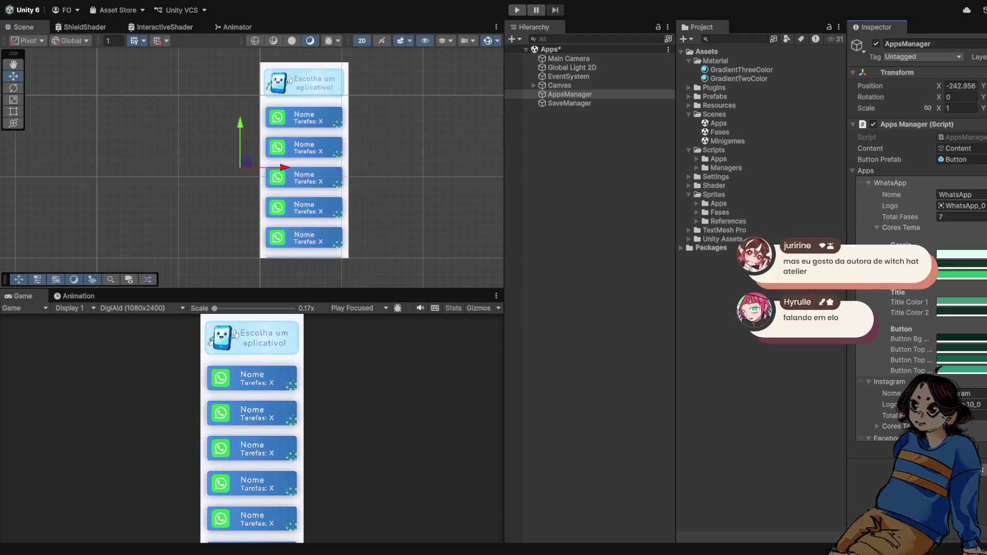
{"action": "scroll", "coordinate": [373, 206], "scroll_direction": "up", "scroll_amount": 5}
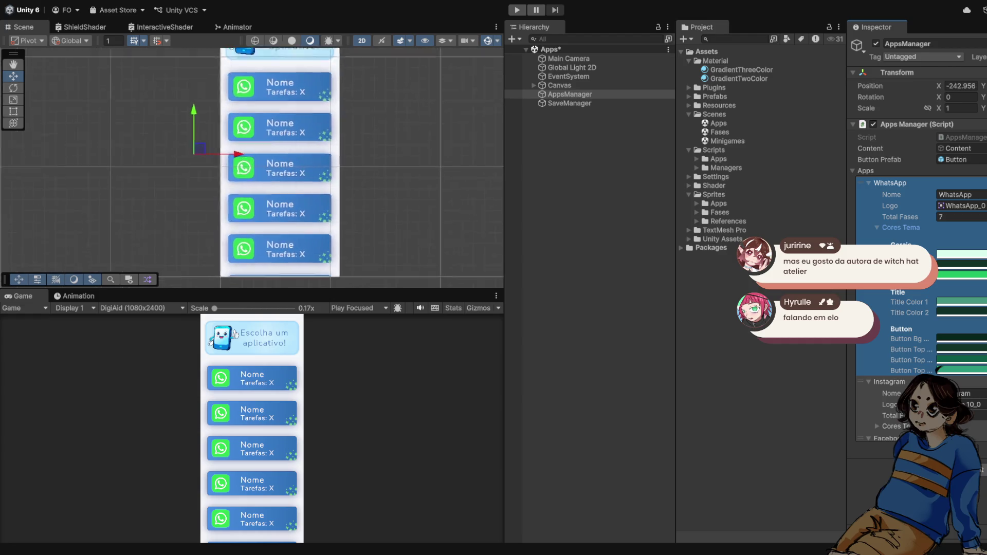
{"action": "scroll", "coordinate": [364, 199], "scroll_direction": "down", "scroll_amount": 2}
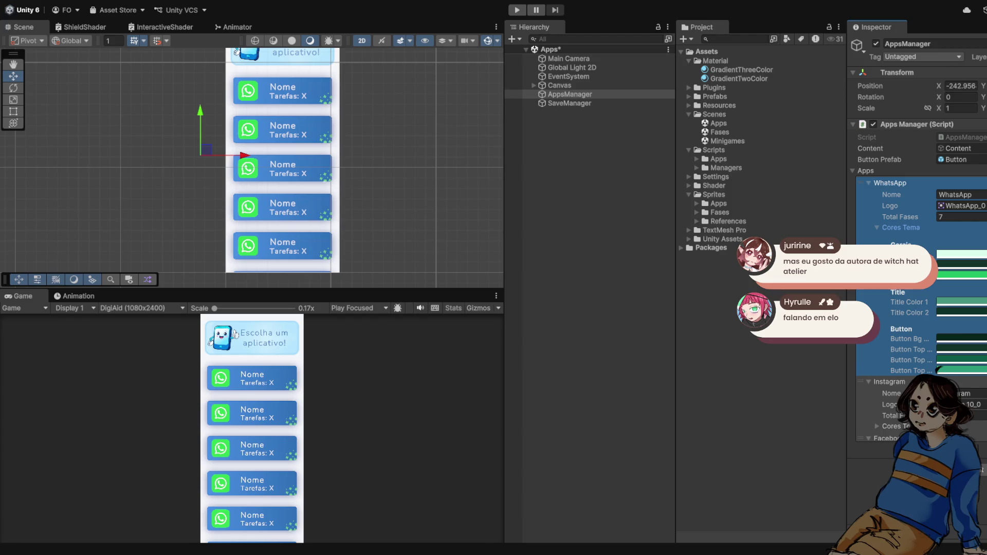
{"action": "left_click", "coordinate": [876, 227]}
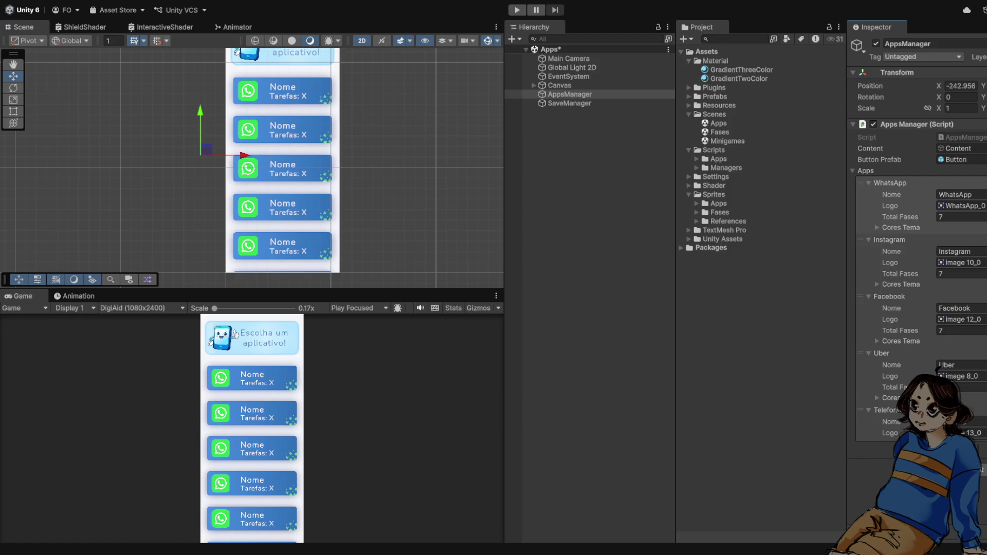
{"action": "left_click", "coordinate": [890, 183]}
{"action": "scroll", "coordinate": [283, 164], "scroll_direction": "down", "scroll_amount": 3}
{"action": "scroll", "coordinate": [299, 165], "scroll_direction": "up", "scroll_amount": 2}
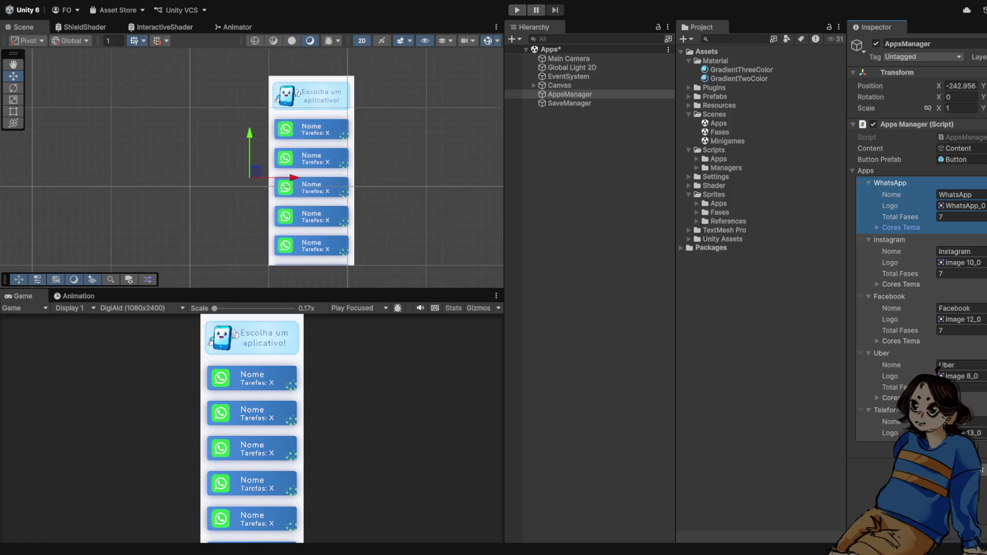
{"action": "key", "text": "ctrl+p"}
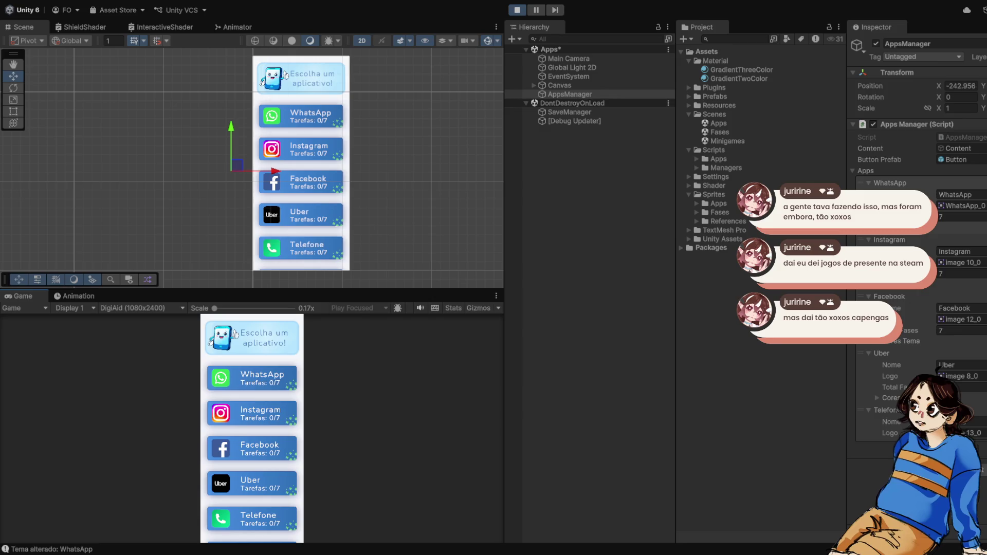
{"action": "key", "text": "ctrl+p"}
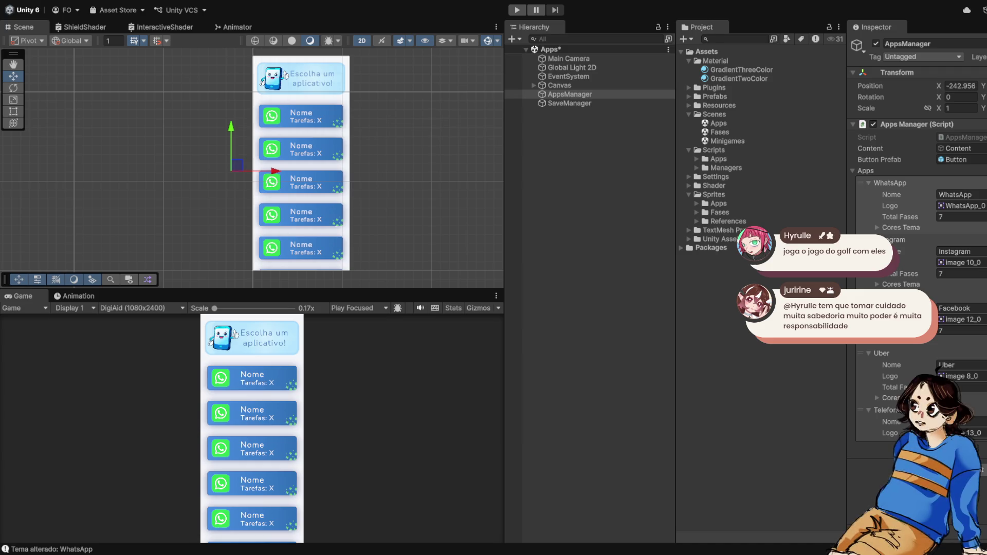
Select the Fases scene asset in the Project panel
{"action": "left_click", "coordinate": [720, 133]}
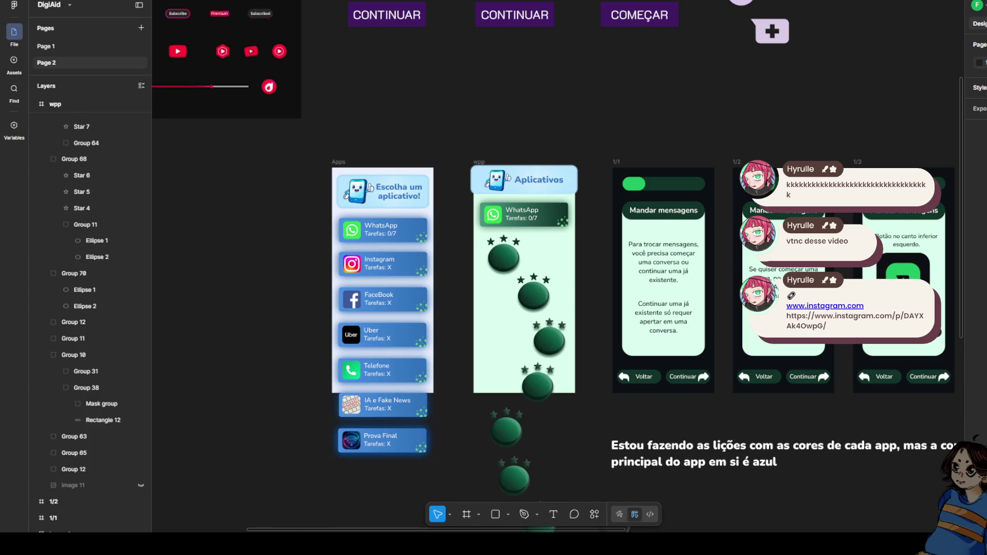
Switch from Figma to the browser showing the Instagram video post and its comments
{"action": "key", "text": "alt+Tab"}
{"action": "mouse_move", "coordinate": [520, 420]}
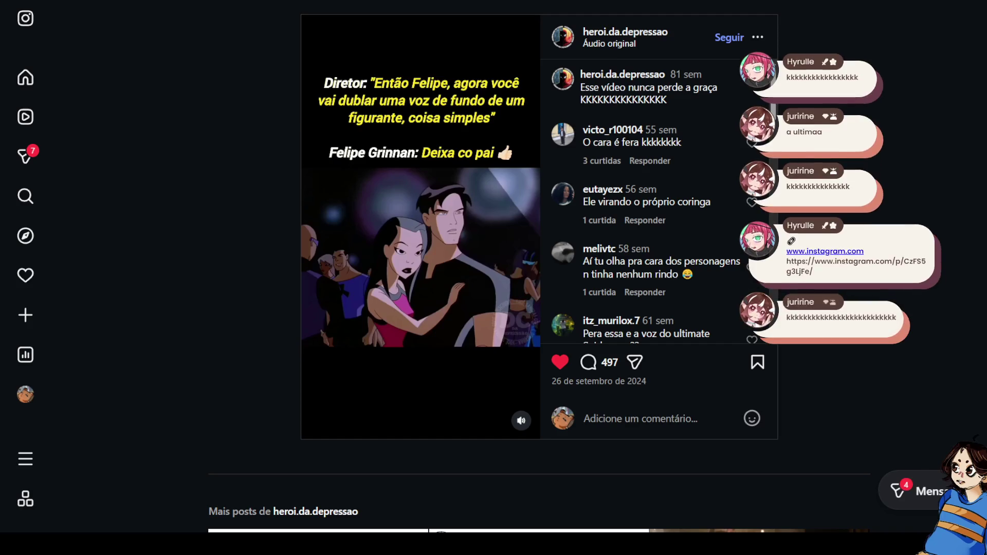
Advance to the next post, the tudoshield video, and unmute it
{"action": "key", "text": "alt+Left"}
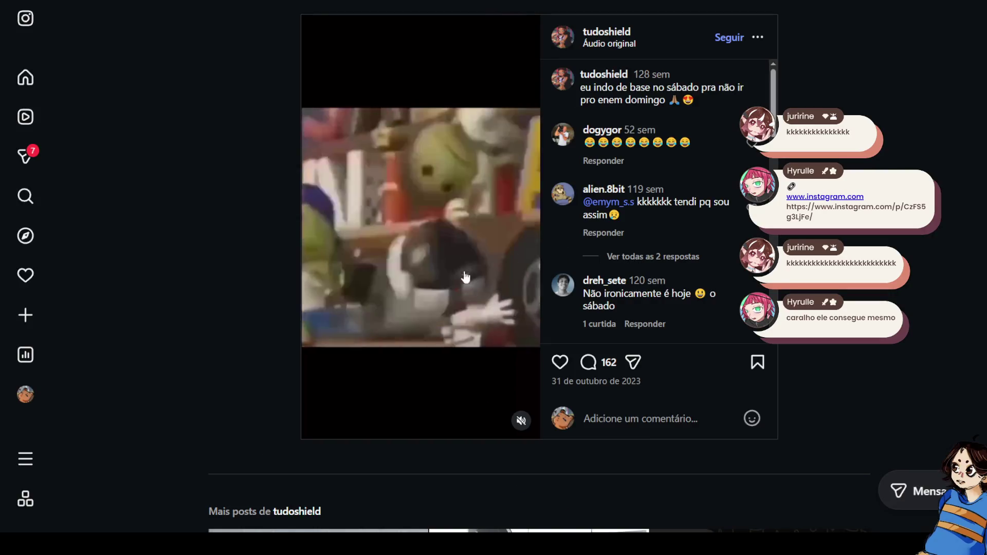
{"action": "left_click", "coordinate": [521, 421]}
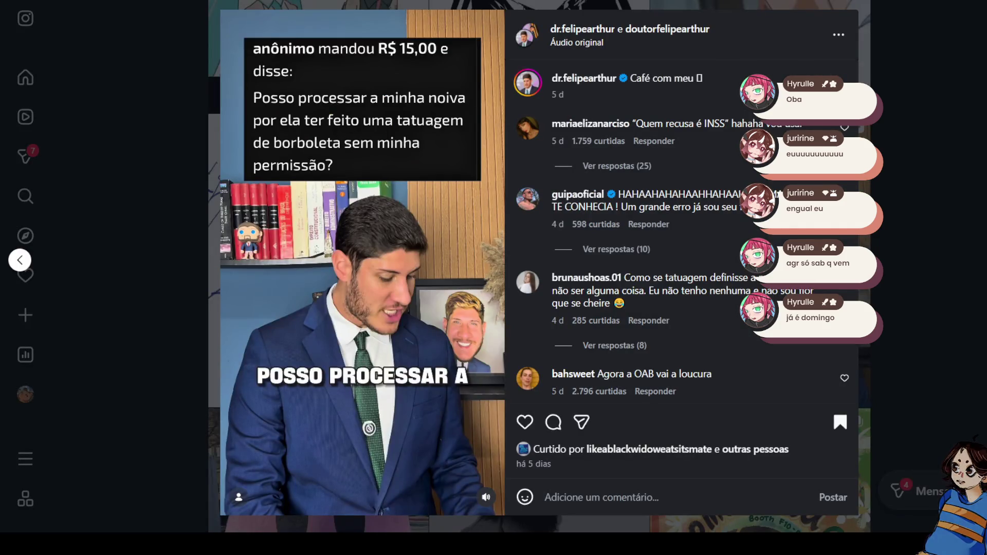
Raise the lawyer reel's volume, close it back to the grid, and pause the X video
{"action": "mouse_move", "coordinate": [487, 495]}
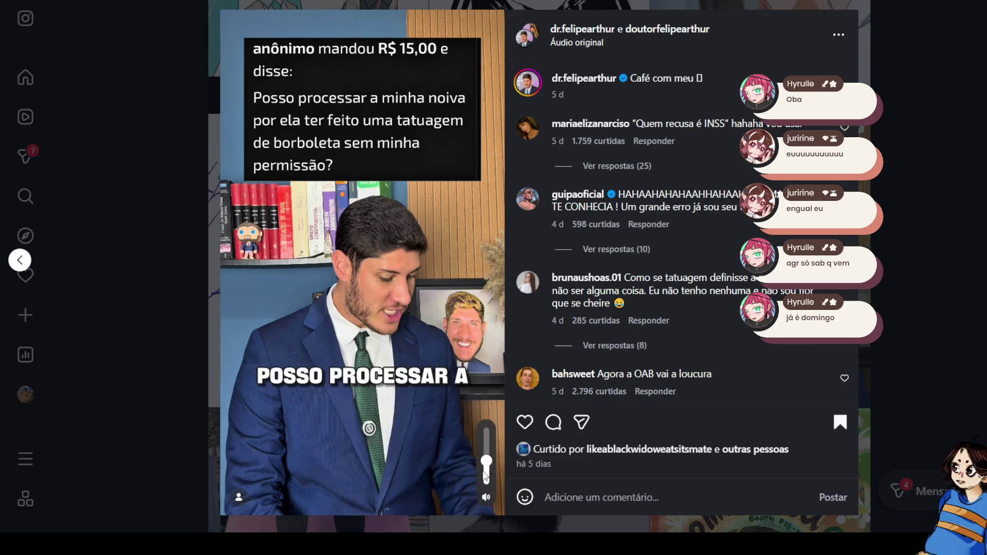
{"action": "left_click", "coordinate": [486, 454]}
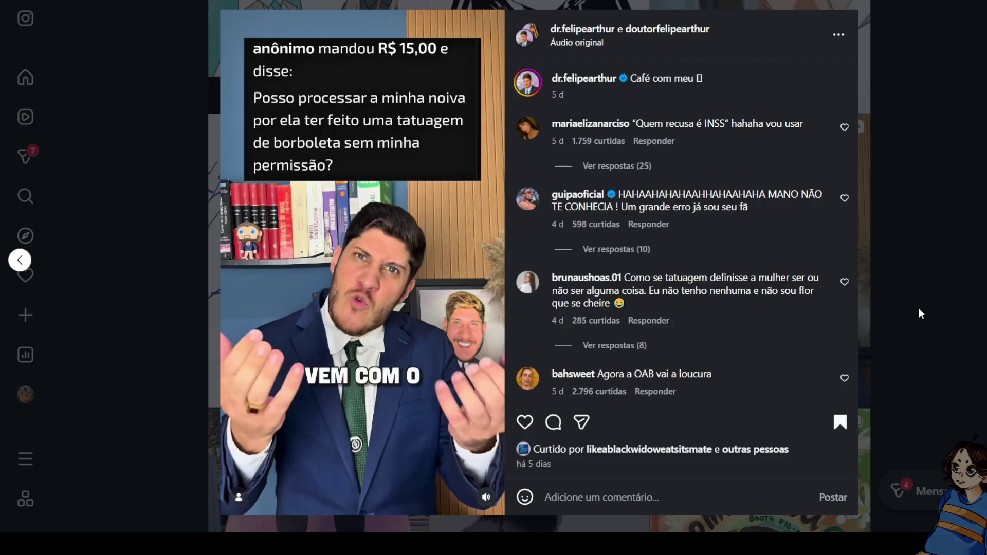
{"action": "left_click", "coordinate": [919, 310]}
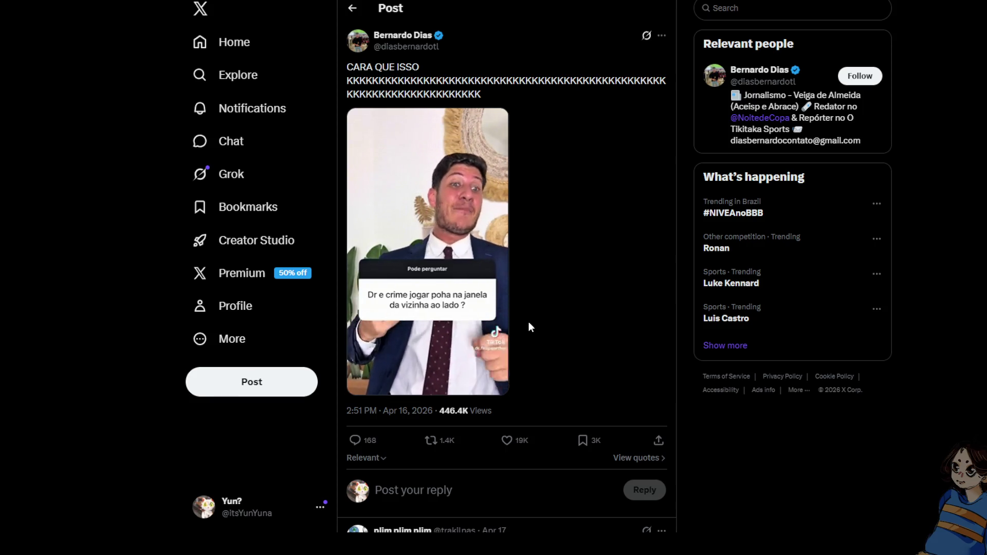
{"action": "key", "text": "space"}
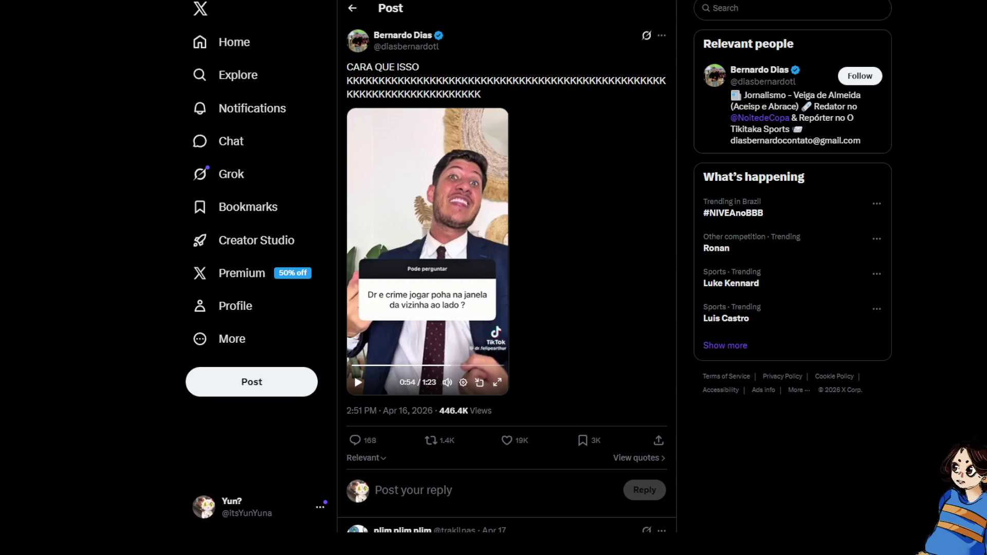
{"action": "scroll", "coordinate": [911, 326], "scroll_direction": "down", "scroll_amount": 6}
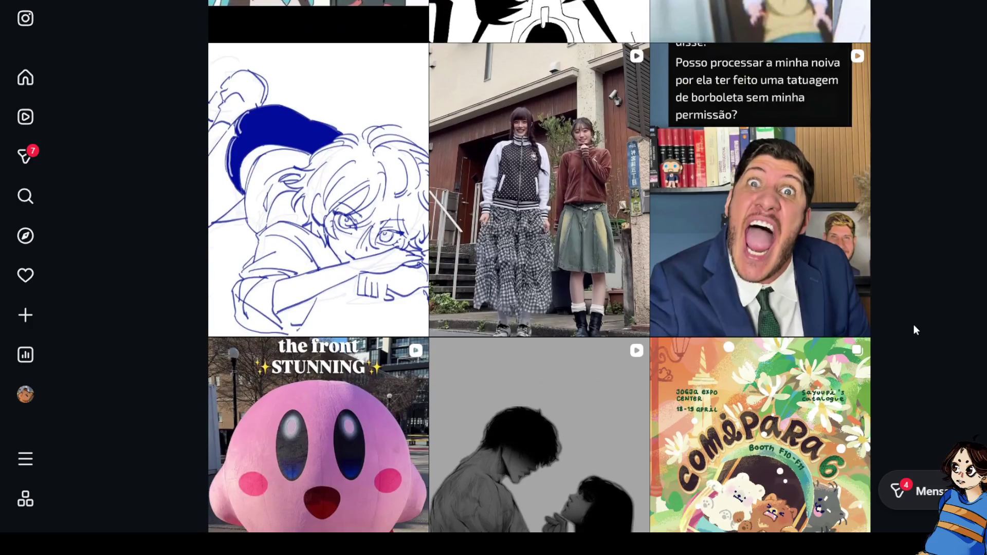
Scroll down the post grid until the Kirby and Comipara tiles appear
{"action": "scroll", "coordinate": [930, 301], "scroll_direction": "down", "scroll_amount": 4}
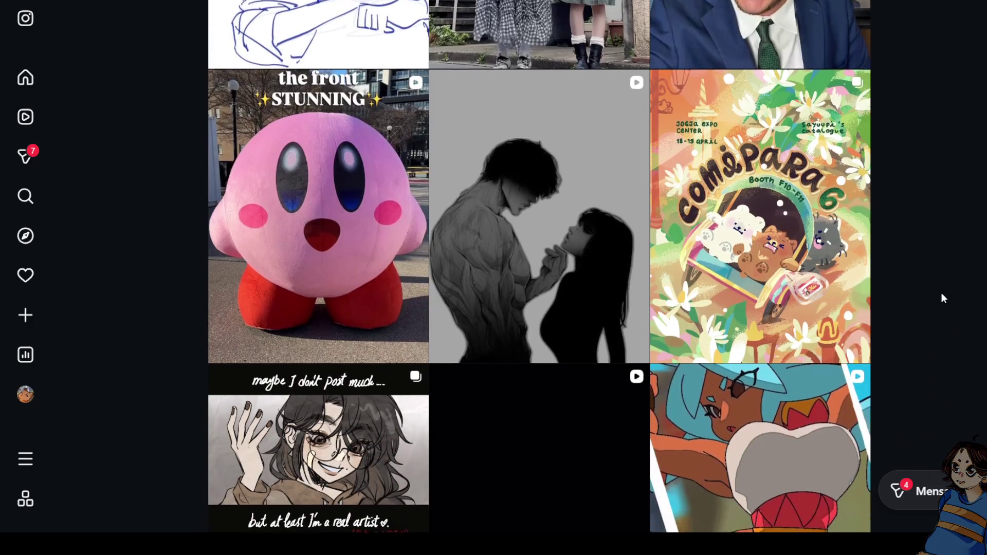
{"action": "scroll", "coordinate": [943, 293], "scroll_direction": "down", "scroll_amount": 5}
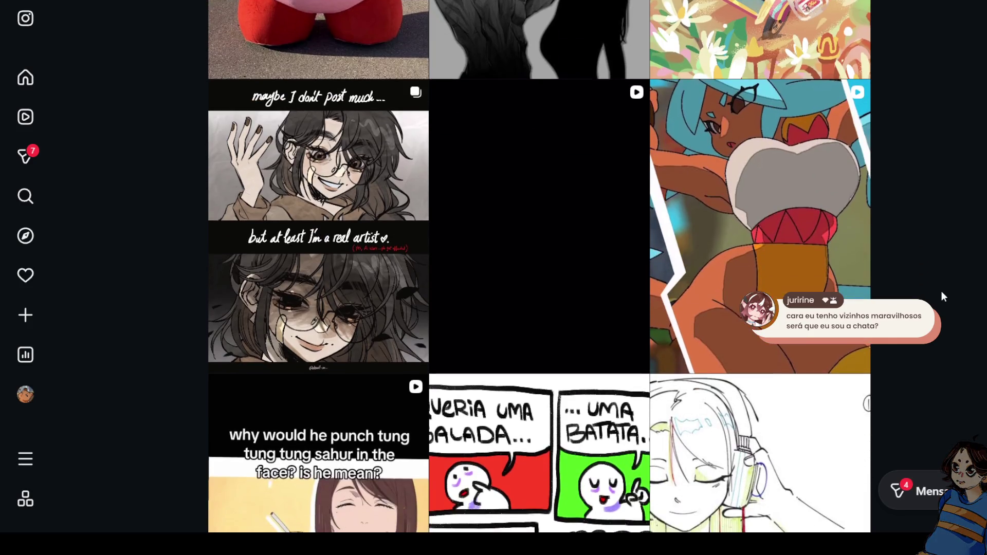
{"action": "scroll", "coordinate": [941, 292], "scroll_direction": "down", "scroll_amount": 4}
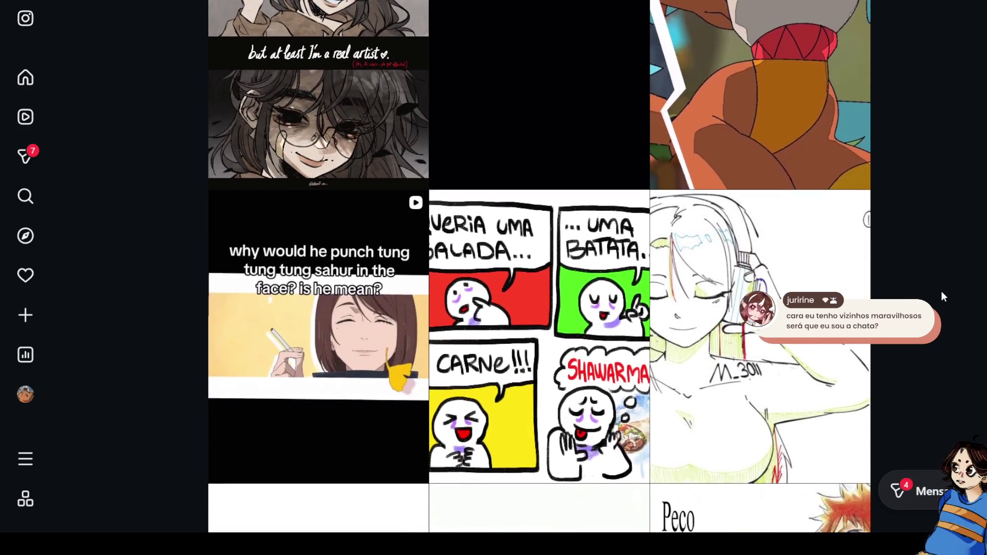
{"action": "scroll", "coordinate": [942, 291], "scroll_direction": "down", "scroll_amount": 1}
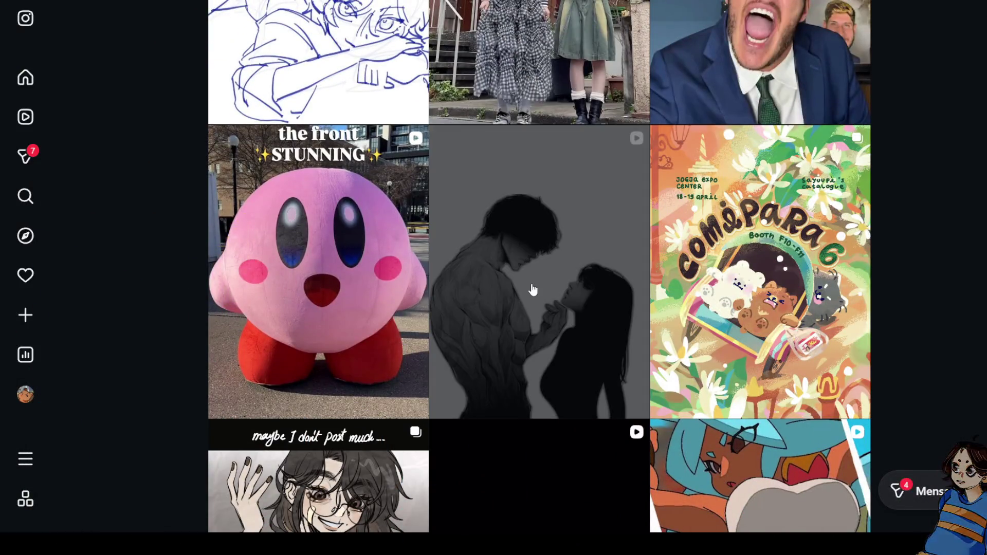
Watch the middle grid post, then open and close the dog meme video
{"action": "left_click", "coordinate": [530, 286]}
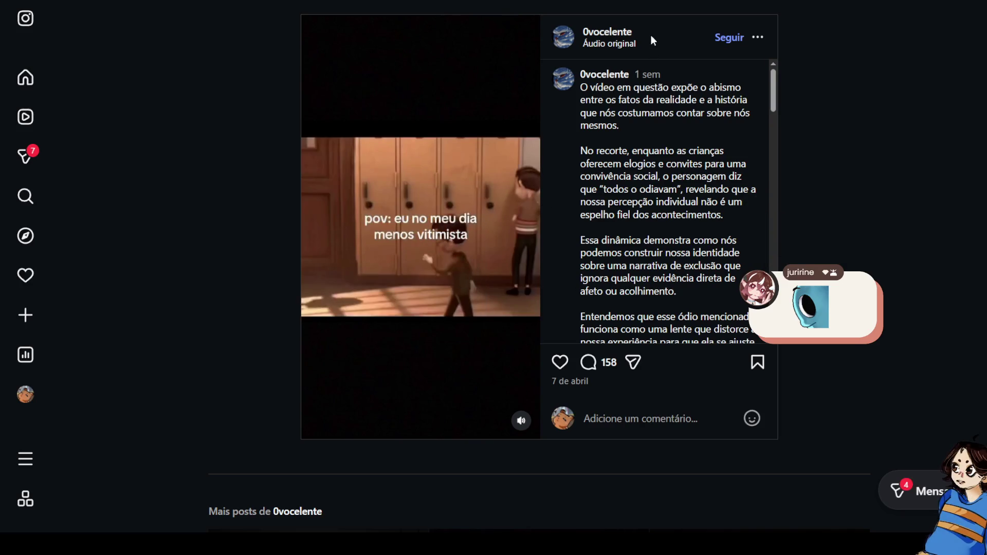
{"action": "scroll", "coordinate": [481, 306], "scroll_direction": "down", "scroll_amount": 15}
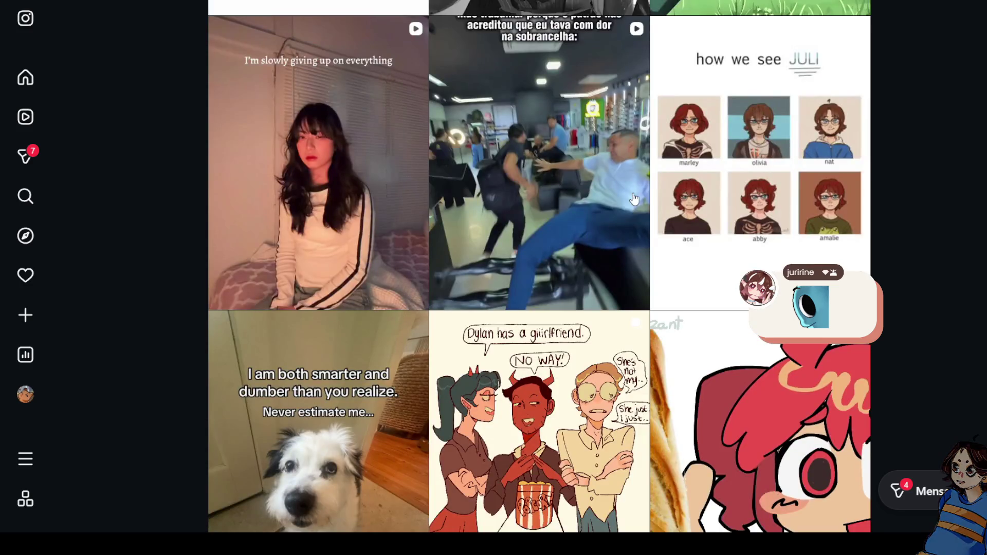
{"action": "scroll", "coordinate": [481, 306], "scroll_direction": "up", "scroll_amount": 3}
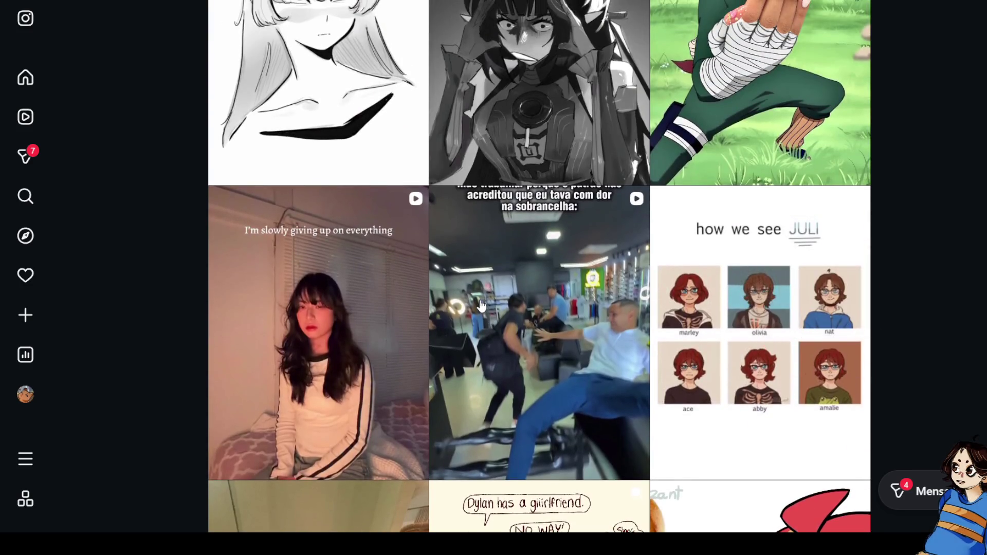
{"action": "scroll", "coordinate": [481, 306], "scroll_direction": "down", "scroll_amount": 4}
{"action": "scroll", "coordinate": [481, 305], "scroll_direction": "down", "scroll_amount": 2}
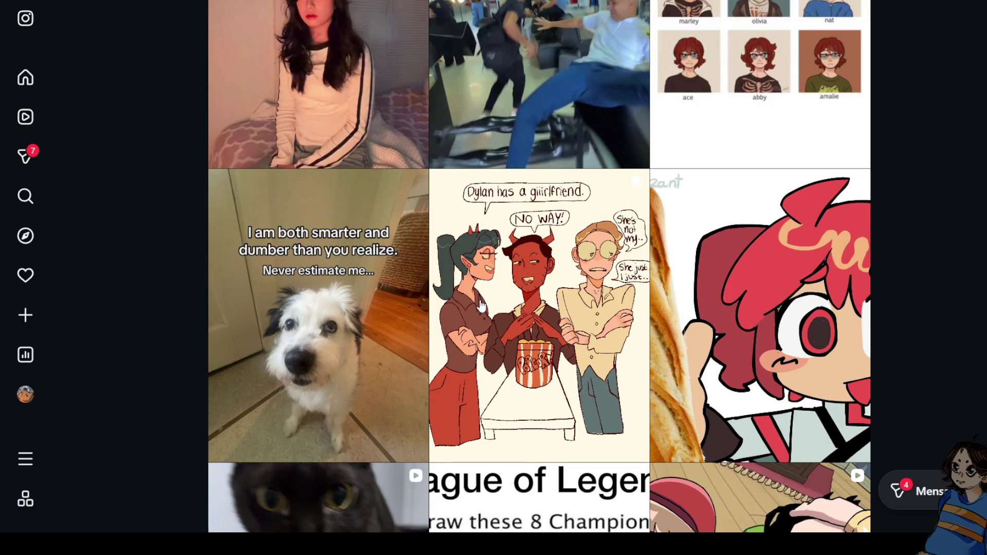
{"action": "scroll", "coordinate": [624, 314], "scroll_direction": "down", "scroll_amount": 1}
{"action": "left_click", "coordinate": [406, 307]}
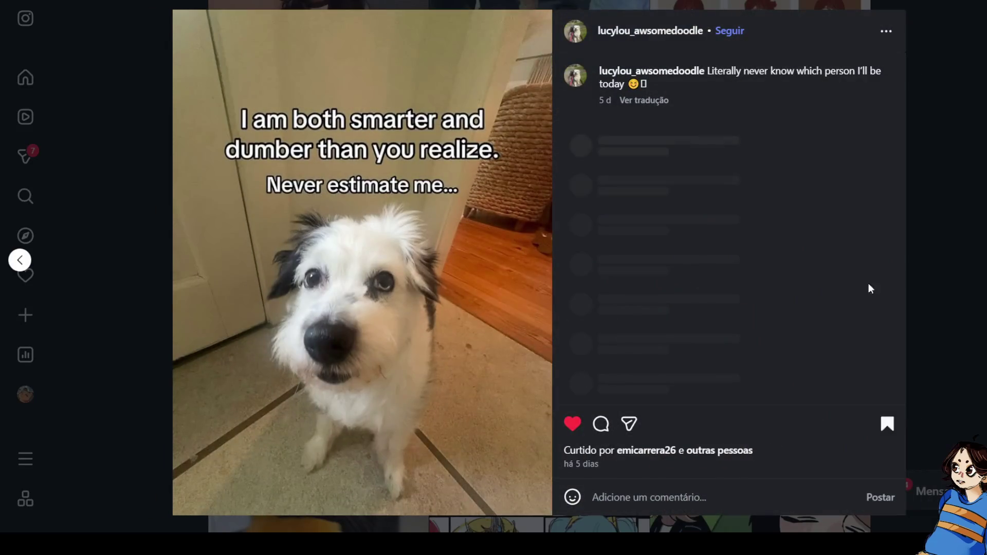
{"action": "left_click", "coordinate": [942, 313]}
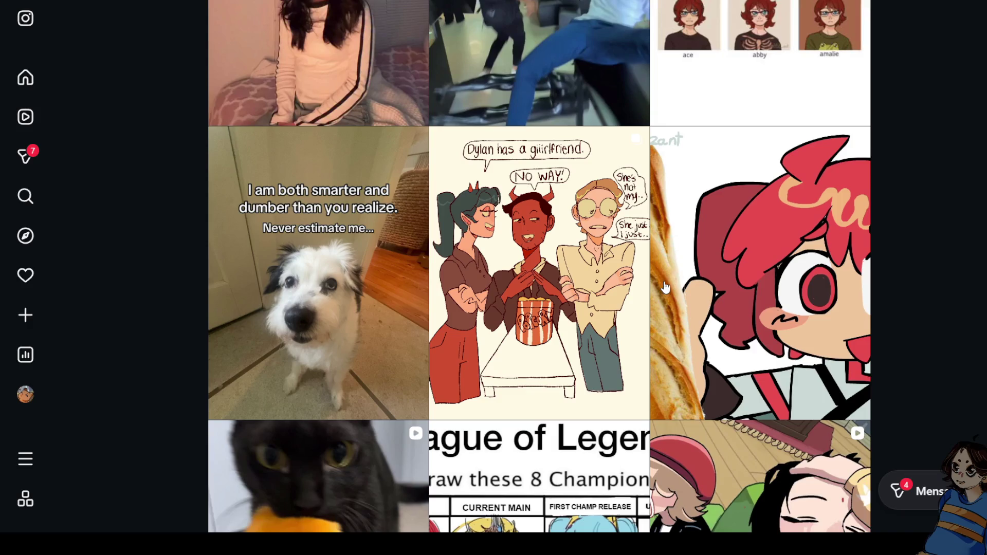
View the Teto doodle post, then close it back to the grid
{"action": "scroll", "coordinate": [931, 303], "scroll_direction": "down", "scroll_amount": 2}
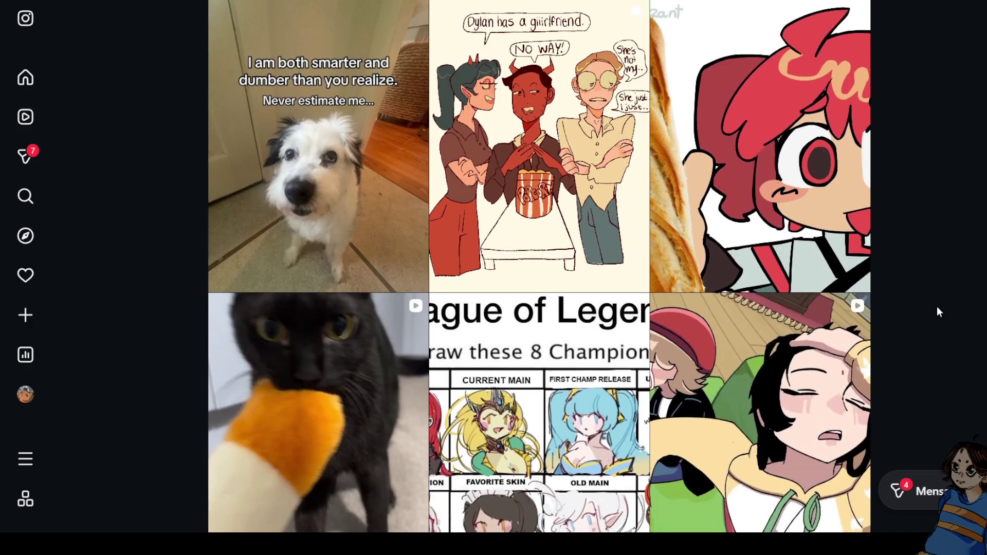
{"action": "left_click", "coordinate": [788, 257]}
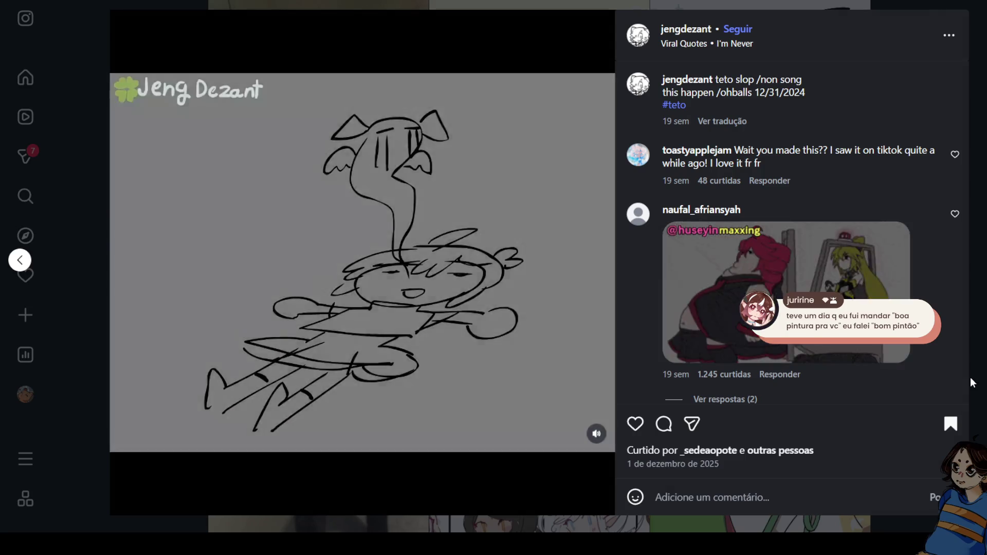
{"action": "left_click", "coordinate": [973, 382]}
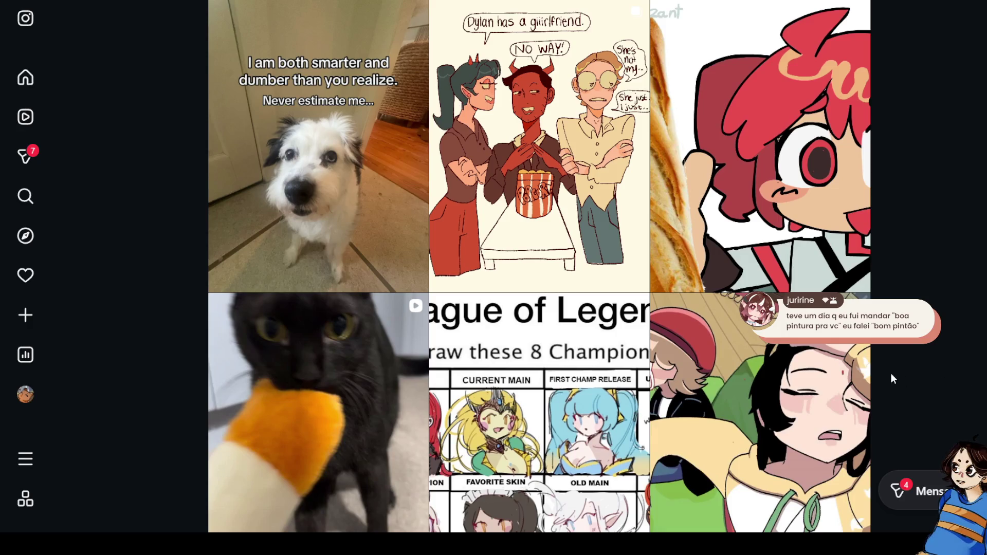
{"action": "scroll", "coordinate": [884, 373], "scroll_direction": "down", "scroll_amount": 3}
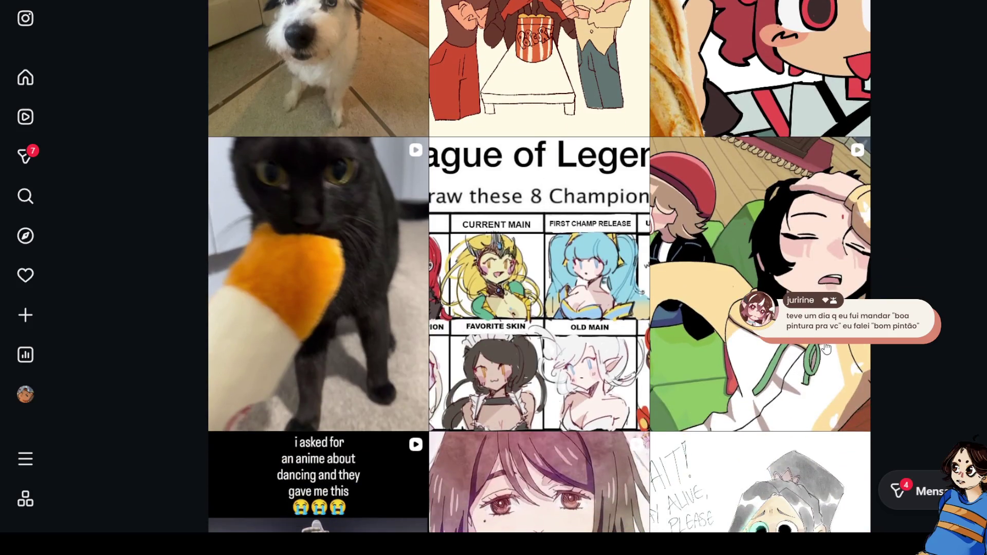
Watch the 'i asked for an anime about dancing' reel, then close it
{"action": "scroll", "coordinate": [826, 349], "scroll_direction": "down", "scroll_amount": 2}
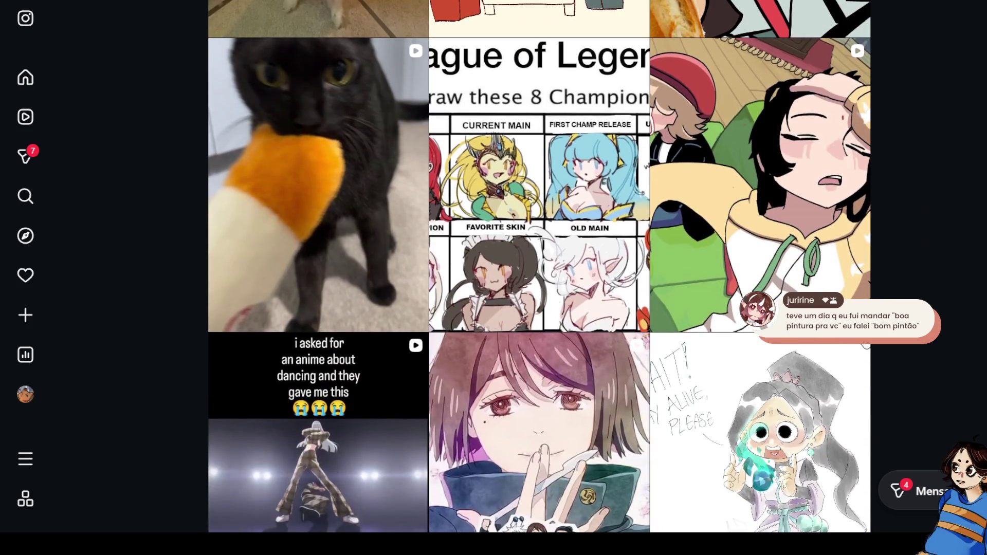
{"action": "scroll", "coordinate": [412, 360], "scroll_direction": "down", "scroll_amount": 1}
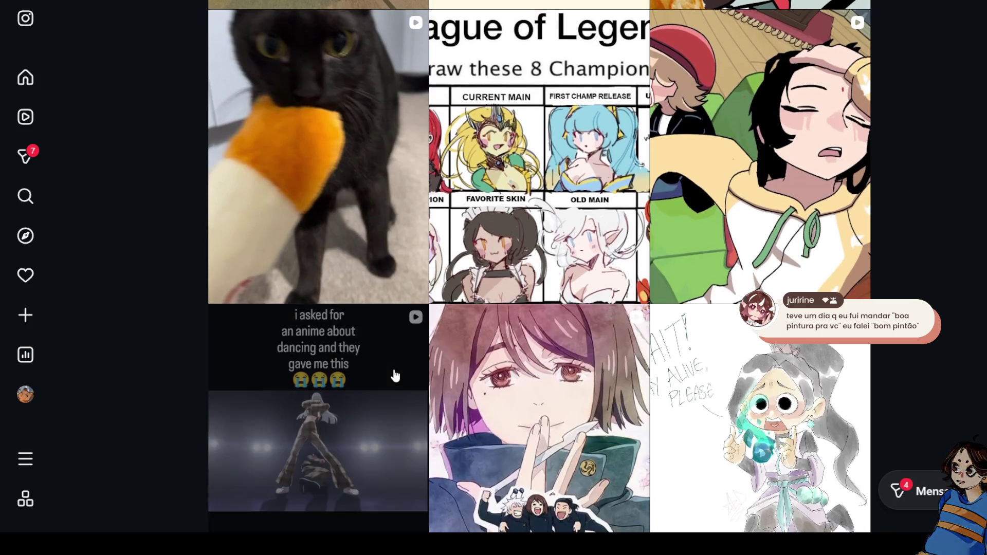
{"action": "left_click", "coordinate": [396, 374]}
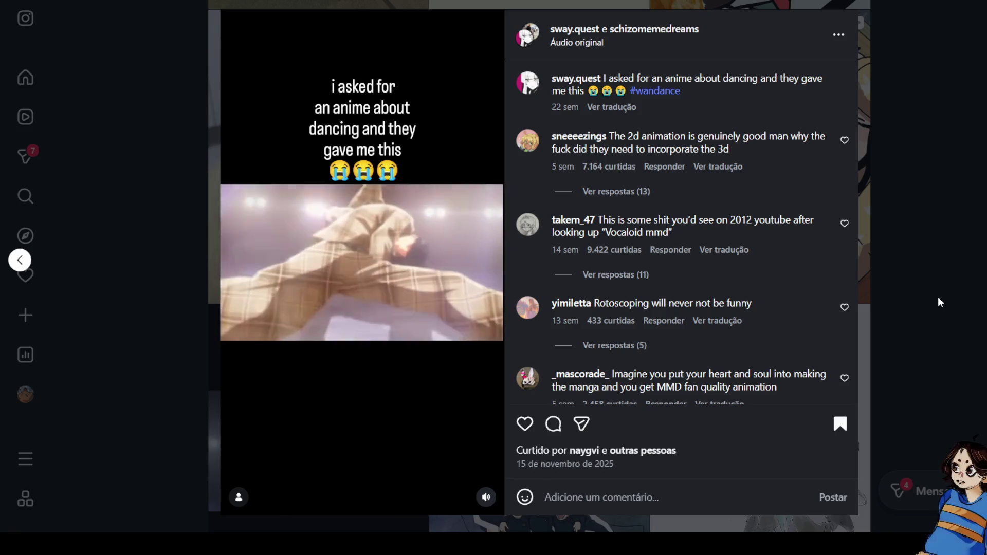
{"action": "left_click", "coordinate": [917, 325]}
Scroll down the grid to the Kirby row
{"action": "scroll", "coordinate": [726, 335], "scroll_direction": "down", "scroll_amount": 3}
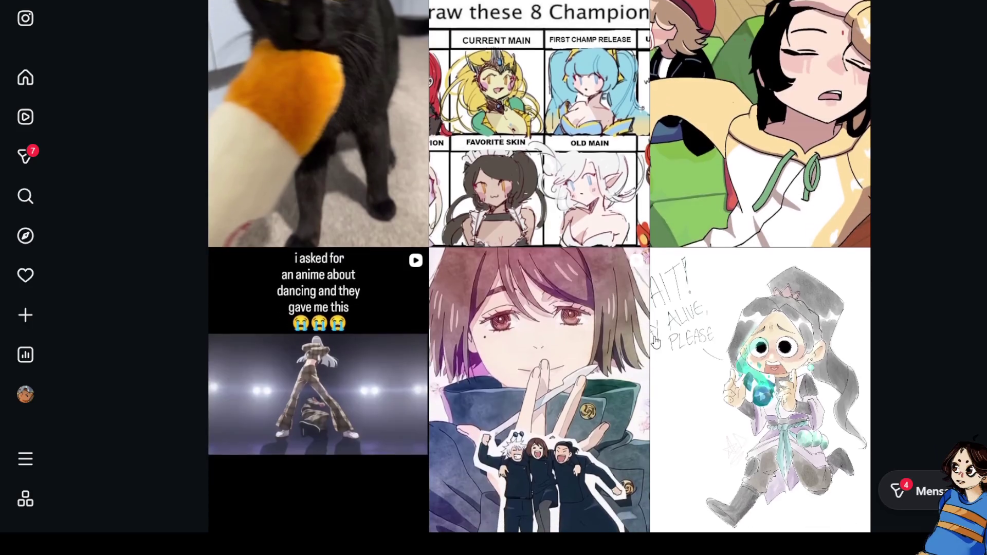
{"action": "scroll", "coordinate": [657, 342], "scroll_direction": "down", "scroll_amount": 2}
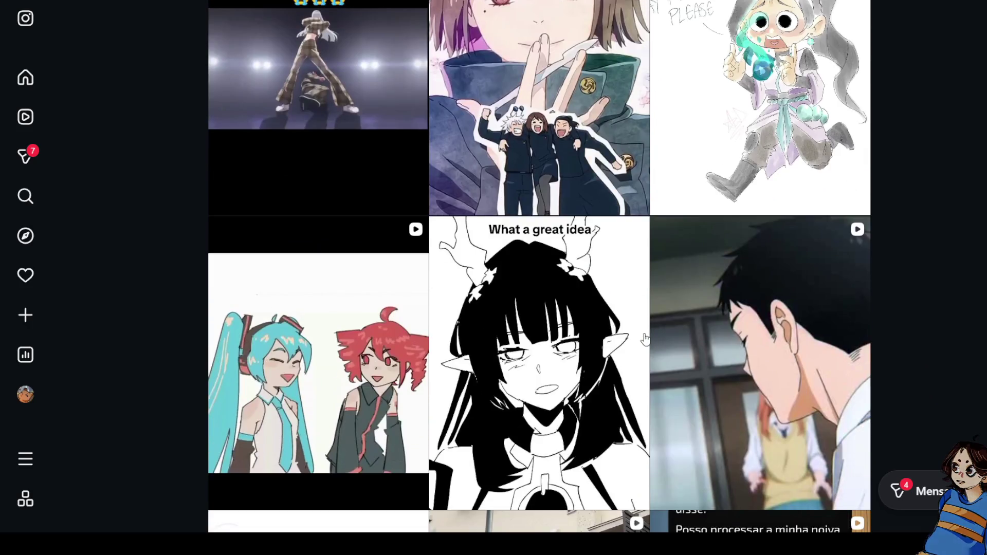
{"action": "scroll", "coordinate": [638, 340], "scroll_direction": "down", "scroll_amount": 4}
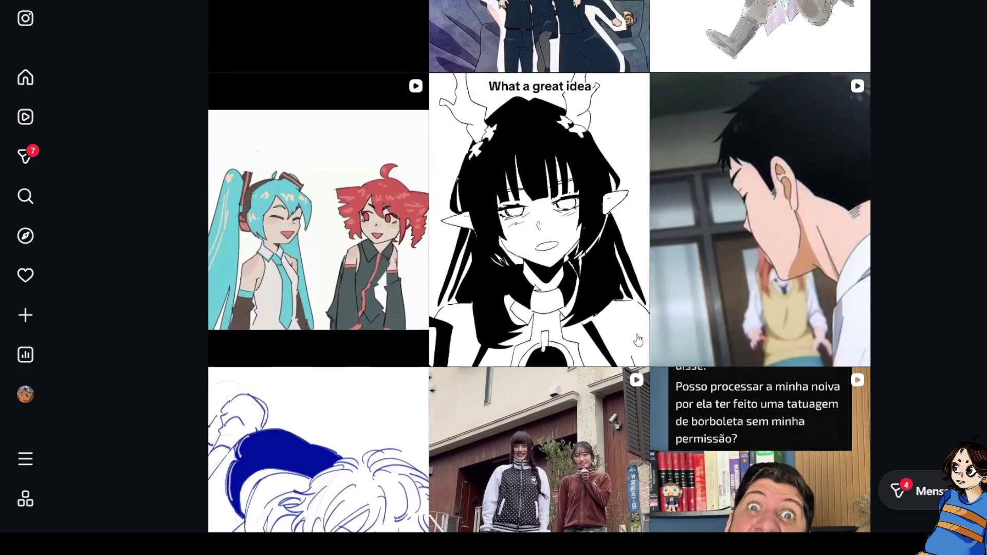
{"action": "scroll", "coordinate": [852, 359], "scroll_direction": "down", "scroll_amount": 5}
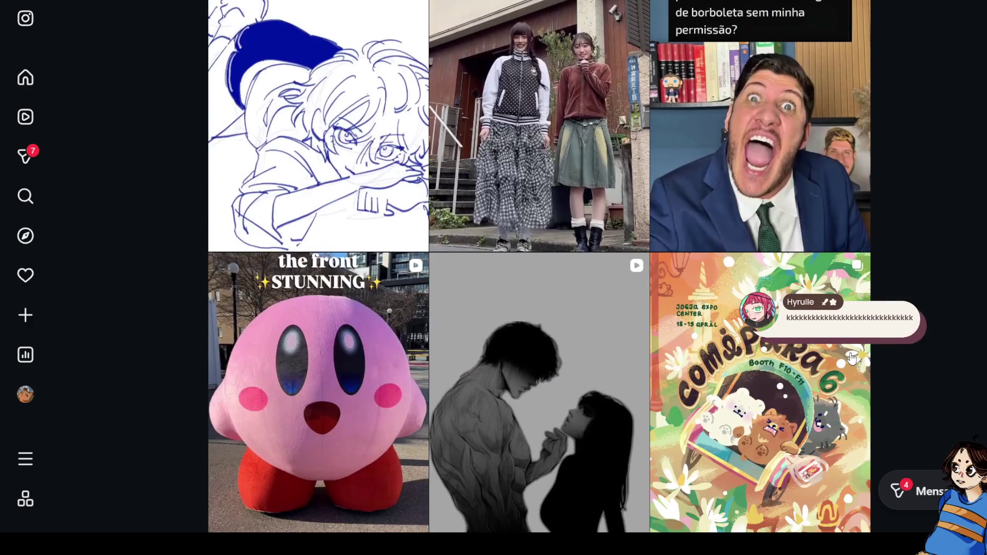
{"action": "scroll", "coordinate": [852, 358], "scroll_direction": "down", "scroll_amount": 6}
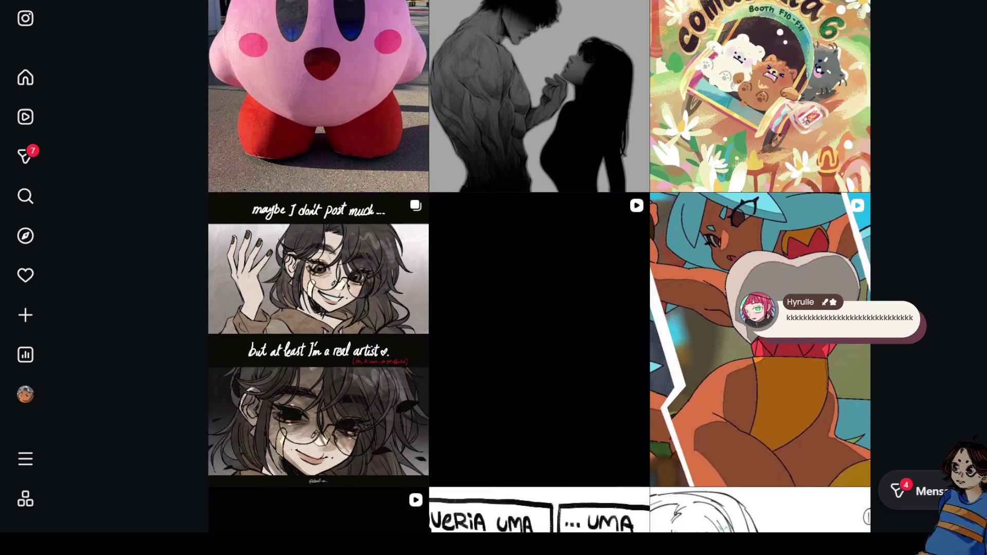
Open the Town of Zoz animation post, browse its comments, and close it with Esc
{"action": "left_click", "coordinate": [761, 342]}
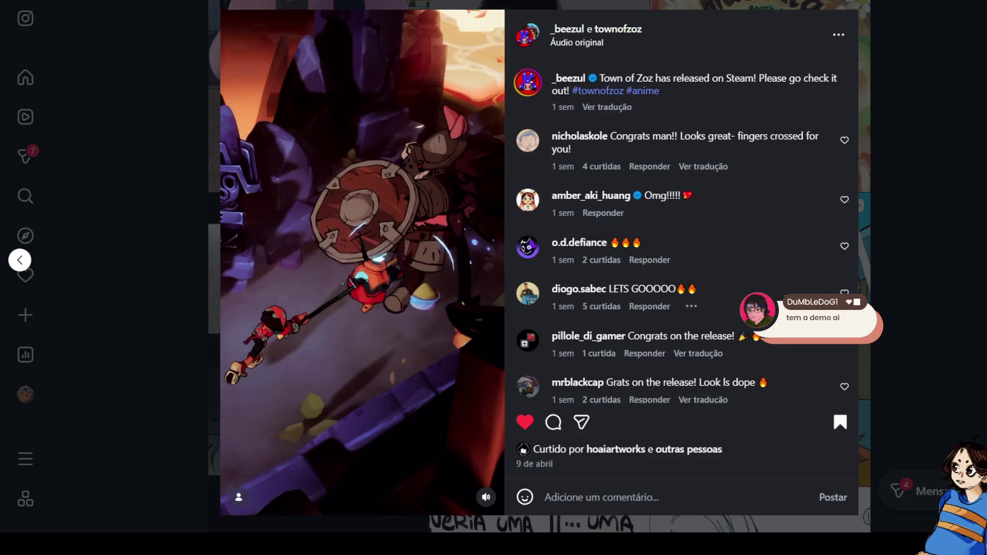
{"action": "scroll", "coordinate": [720, 309], "scroll_direction": "down", "scroll_amount": 2}
{"action": "scroll", "coordinate": [720, 309], "scroll_direction": "up", "scroll_amount": 1}
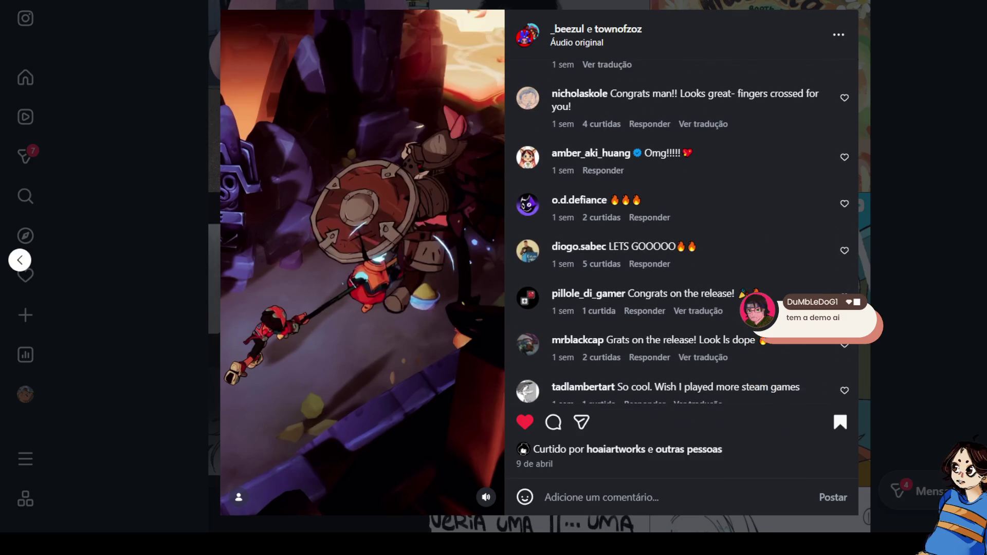
{"action": "scroll", "coordinate": [699, 228], "scroll_direction": "up", "scroll_amount": 1}
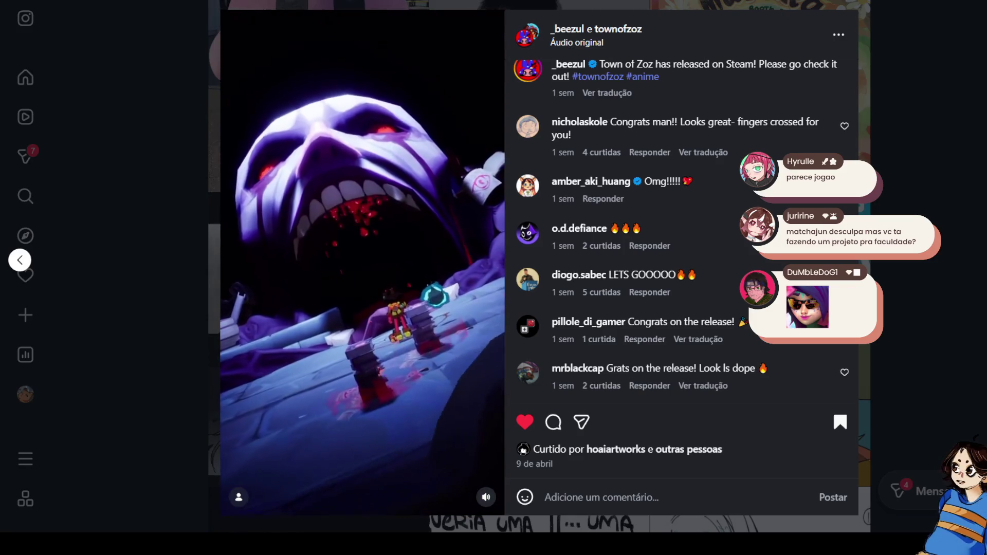
{"action": "key", "text": "Escape"}
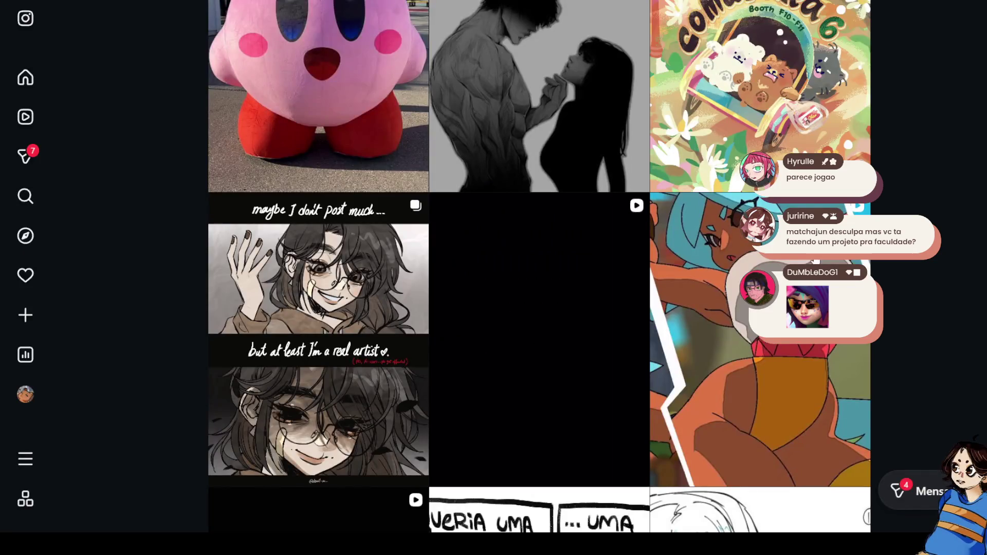
Scroll down the explore grid and open the 'Recently broken up couples ask' reel
{"action": "scroll", "coordinate": [539, 266], "scroll_direction": "down", "scroll_amount": 5}
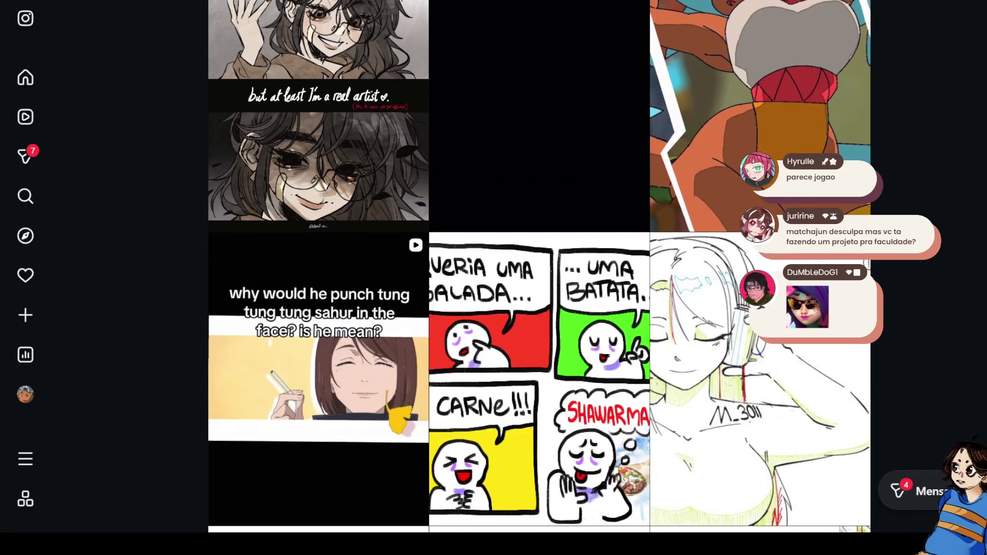
{"action": "scroll", "coordinate": [925, 263], "scroll_direction": "down", "scroll_amount": 5}
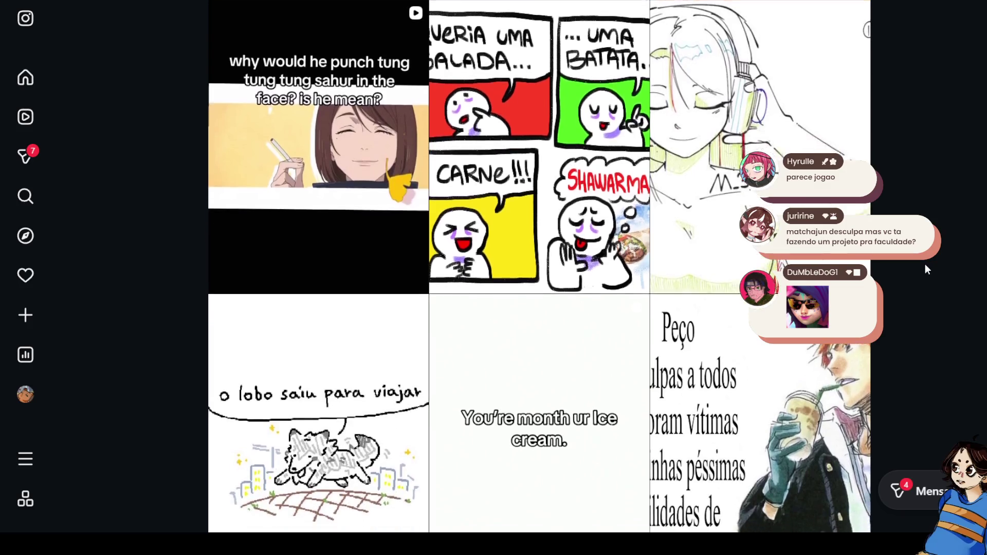
{"action": "scroll", "coordinate": [925, 264], "scroll_direction": "down", "scroll_amount": 6}
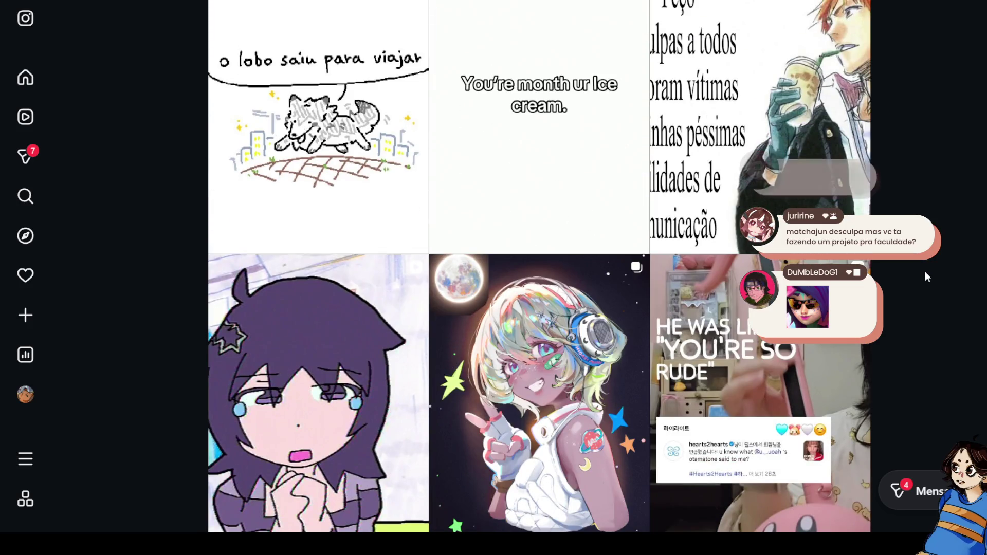
{"action": "scroll", "coordinate": [924, 271], "scroll_direction": "down", "scroll_amount": 3}
{"action": "scroll", "coordinate": [921, 280], "scroll_direction": "down", "scroll_amount": 1}
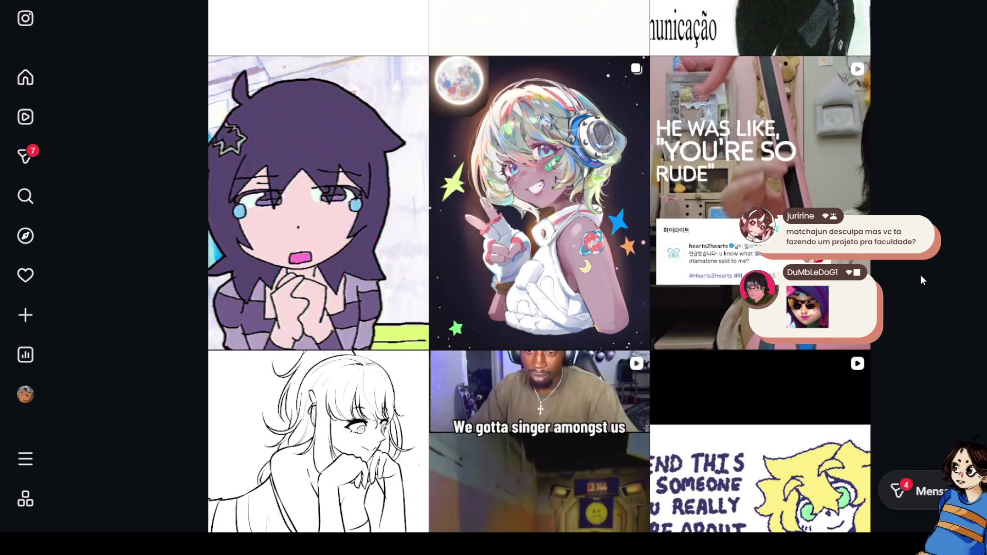
{"action": "scroll", "coordinate": [921, 280], "scroll_direction": "down", "scroll_amount": 4}
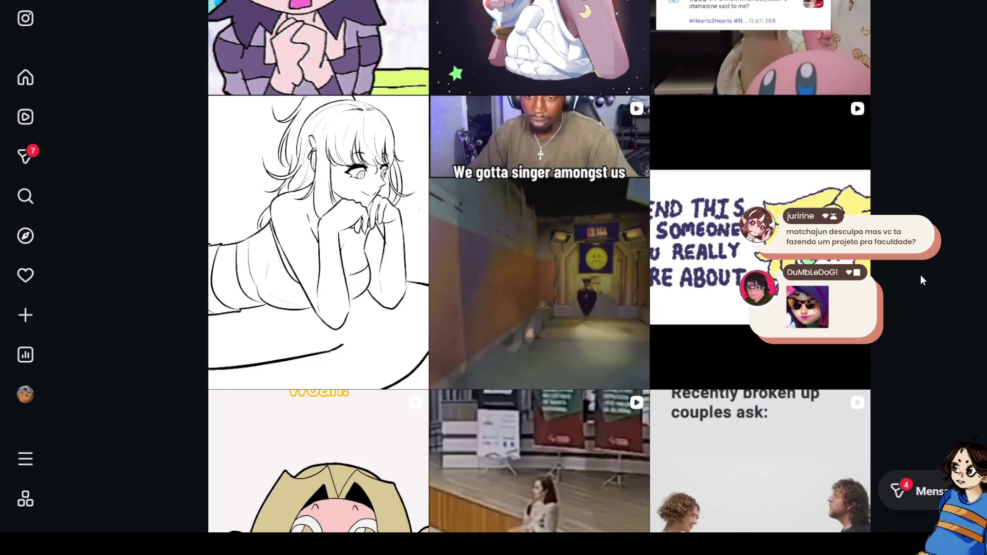
{"action": "scroll", "coordinate": [920, 280], "scroll_direction": "down", "scroll_amount": 3}
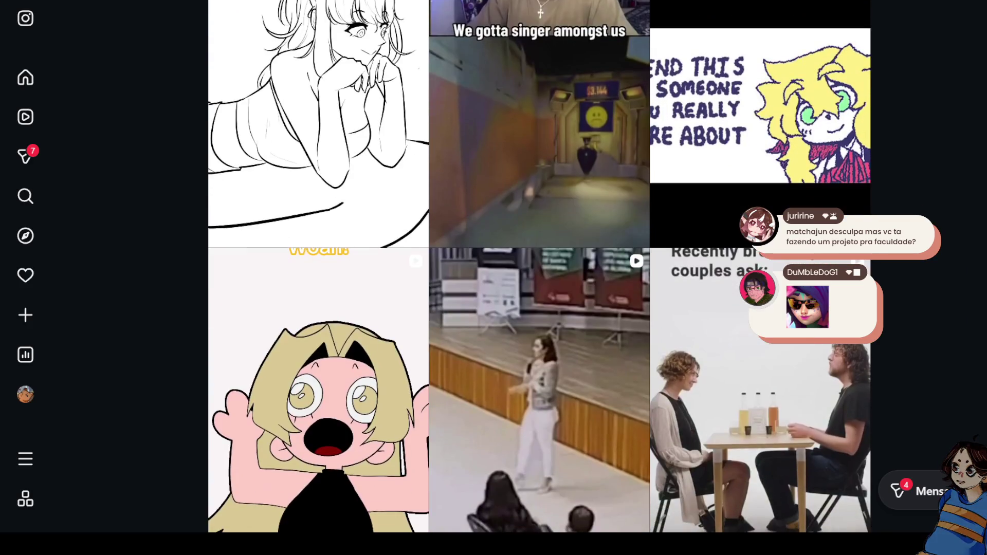
{"action": "left_click", "coordinate": [761, 288]}
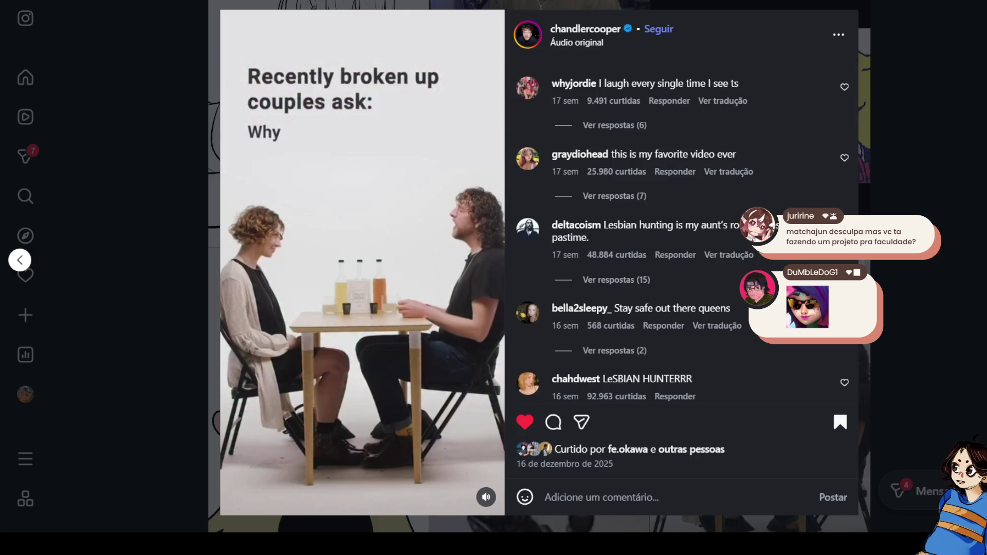
Watch the 'Recently broken up couples ask' reel, close and reopen it, then exit to the grid
{"action": "mouse_move", "coordinate": [492, 497]}
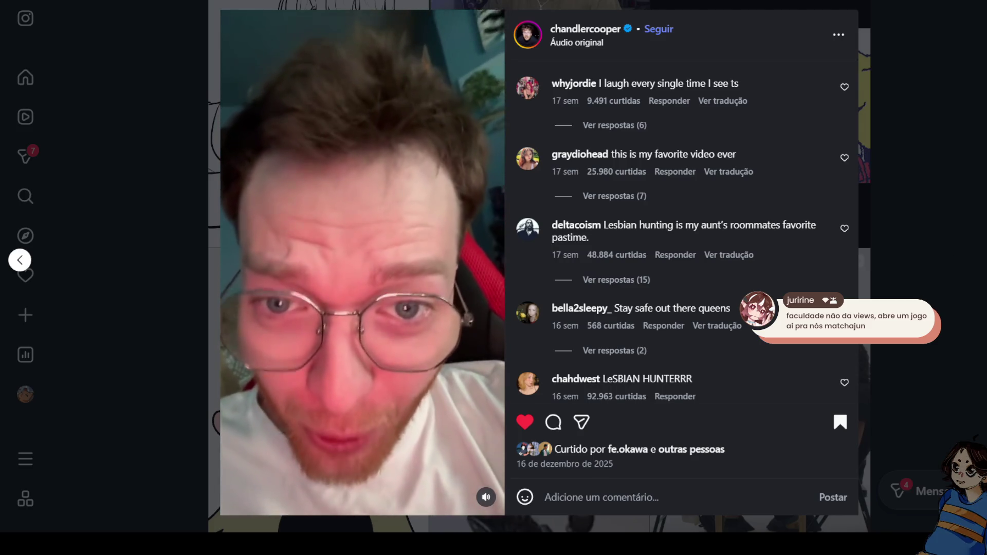
{"action": "left_click", "coordinate": [931, 273]}
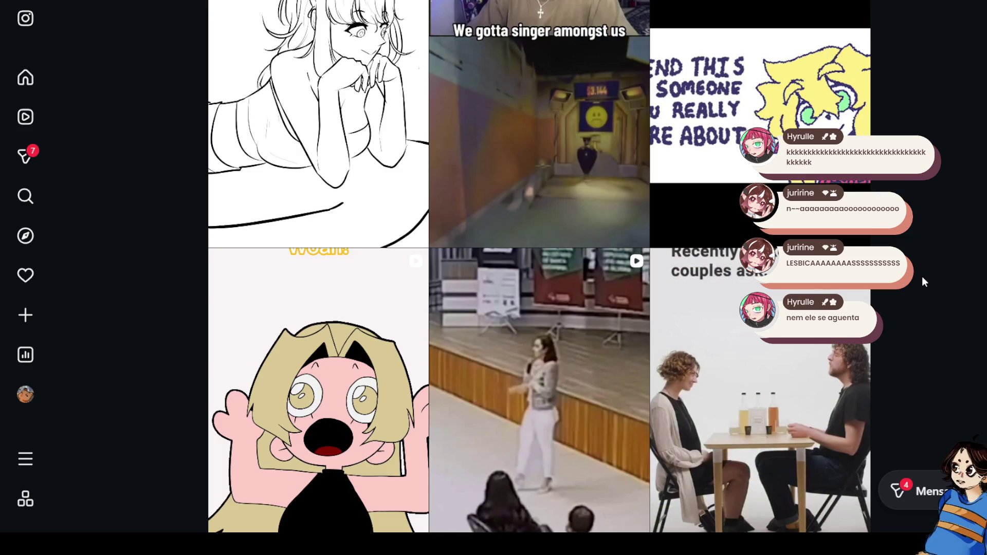
{"action": "left_click", "coordinate": [856, 288]}
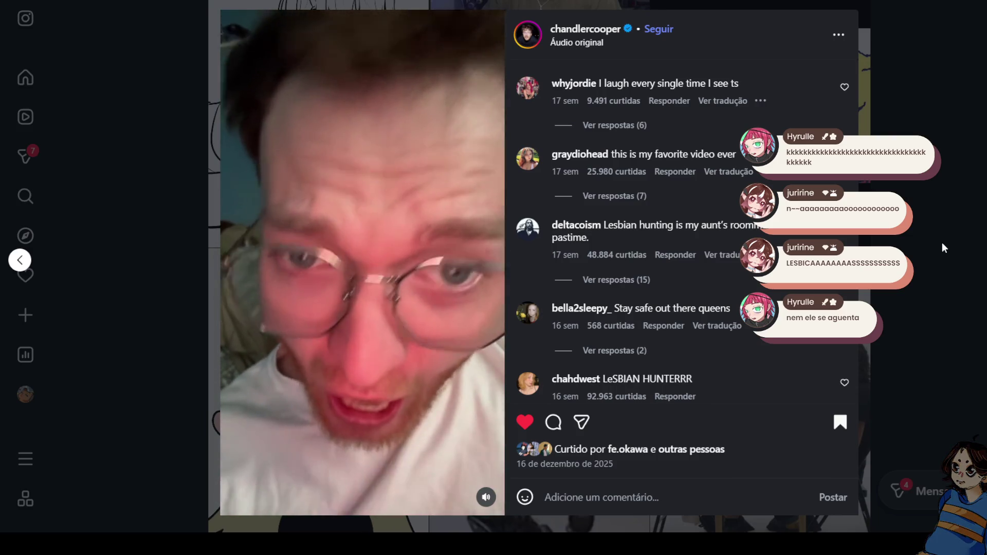
{"action": "key", "text": "Left"}
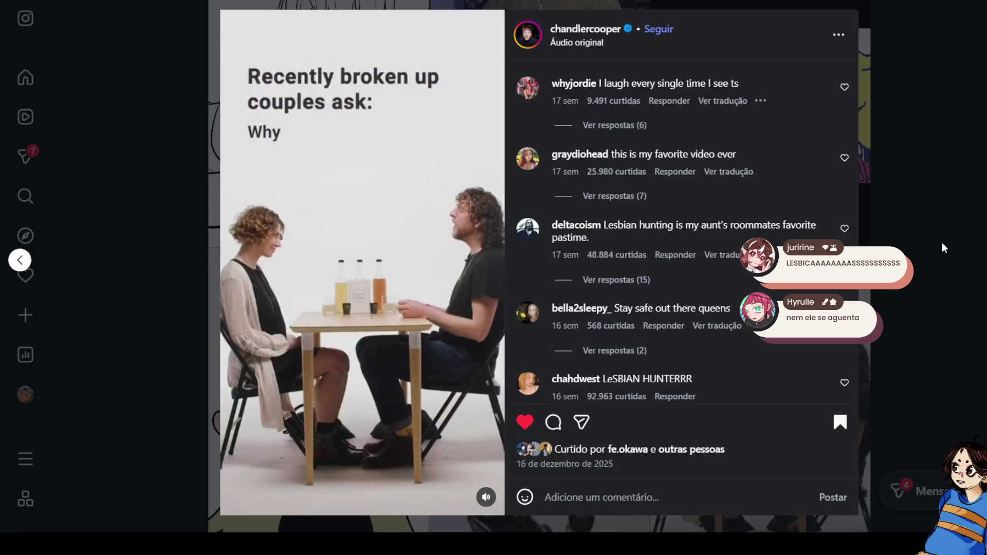
{"action": "key", "text": "Escape"}
{"action": "scroll", "coordinate": [893, 259], "scroll_direction": "down", "scroll_amount": 3}
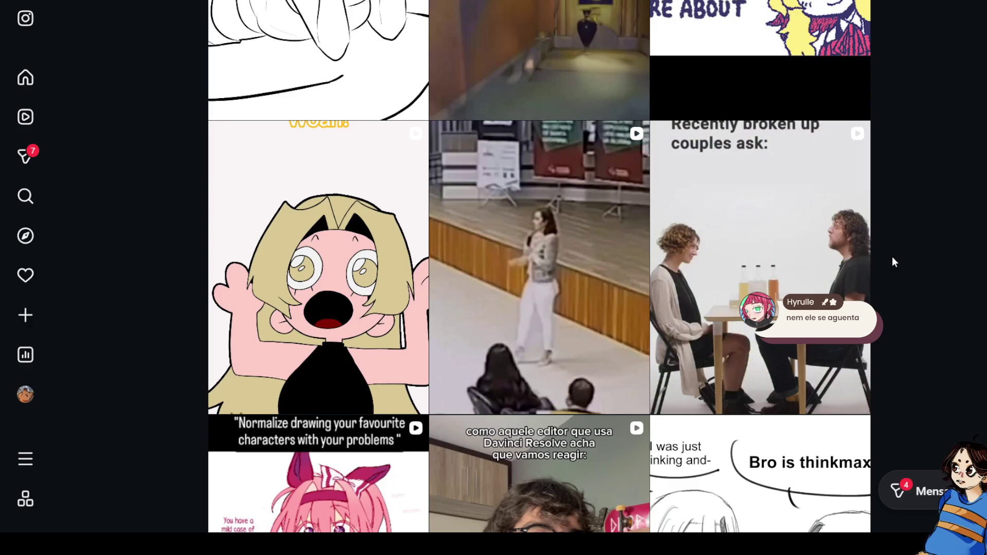
{"action": "left_click", "coordinate": [563, 259]}
{"action": "scroll", "coordinate": [485, 309], "scroll_direction": "down", "scroll_amount": 1}
{"action": "left_click", "coordinate": [392, 258]}
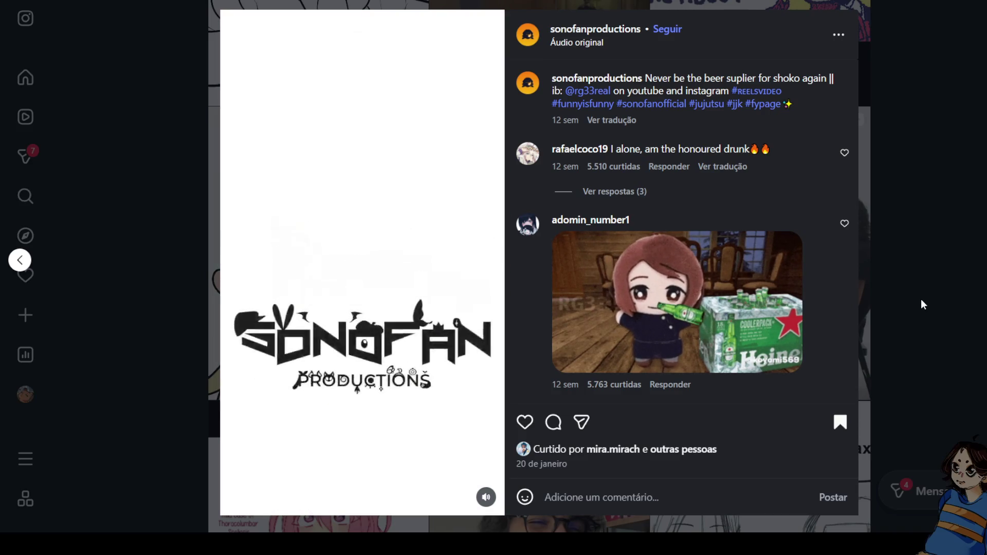
{"action": "left_click", "coordinate": [921, 301]}
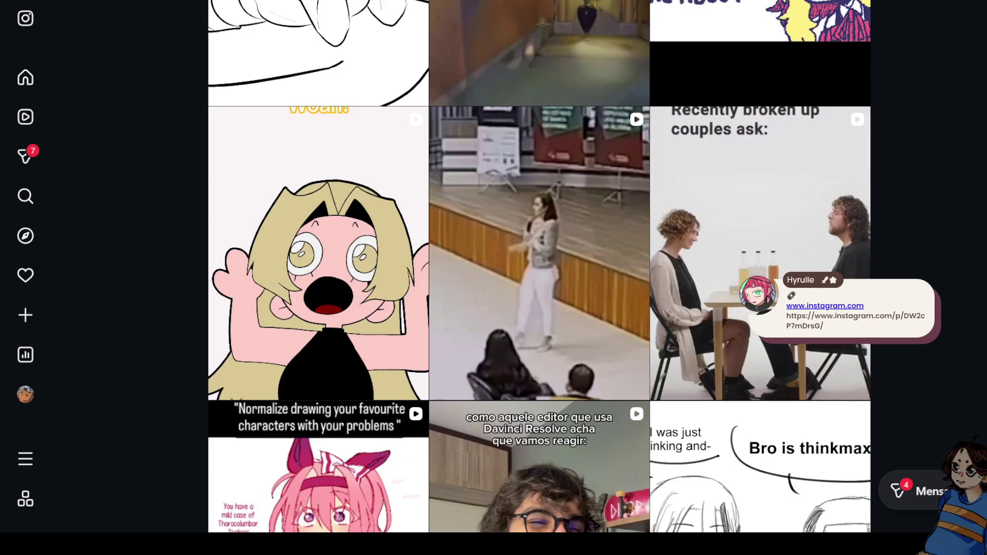
Step through standalone post pages to the Dubai smart-city video, then return to the explore grid
{"action": "key", "text": "F5"}
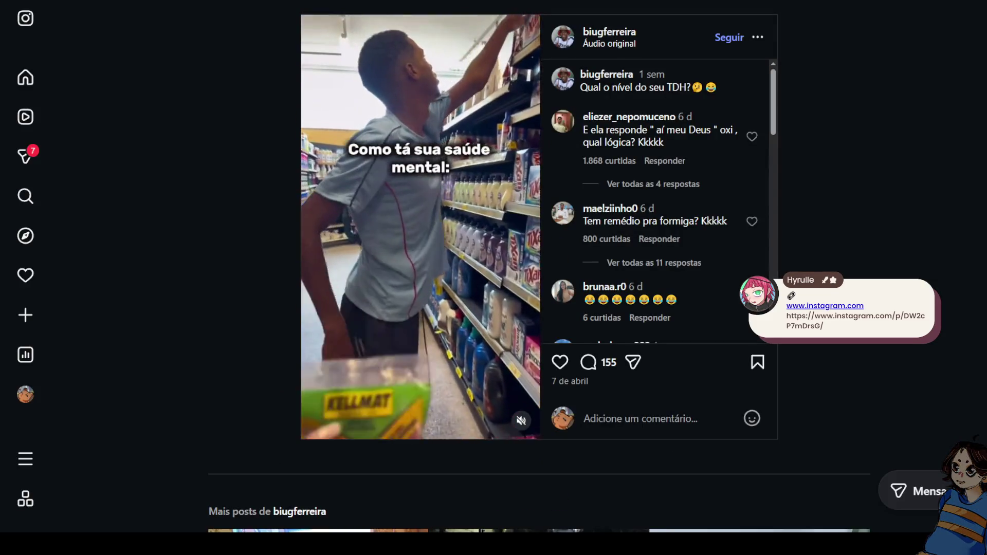
{"action": "mouse_move", "coordinate": [521, 419]}
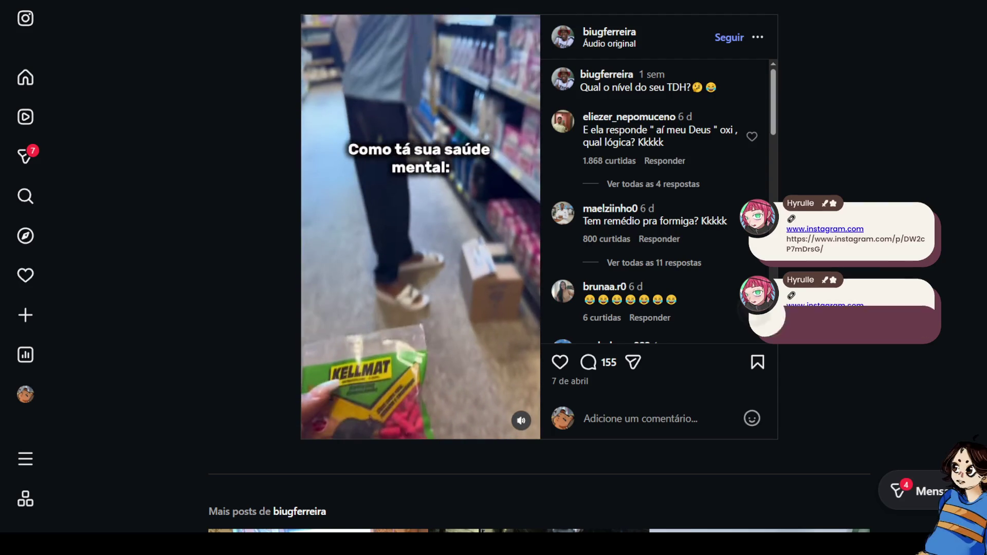
{"action": "key", "text": "F5"}
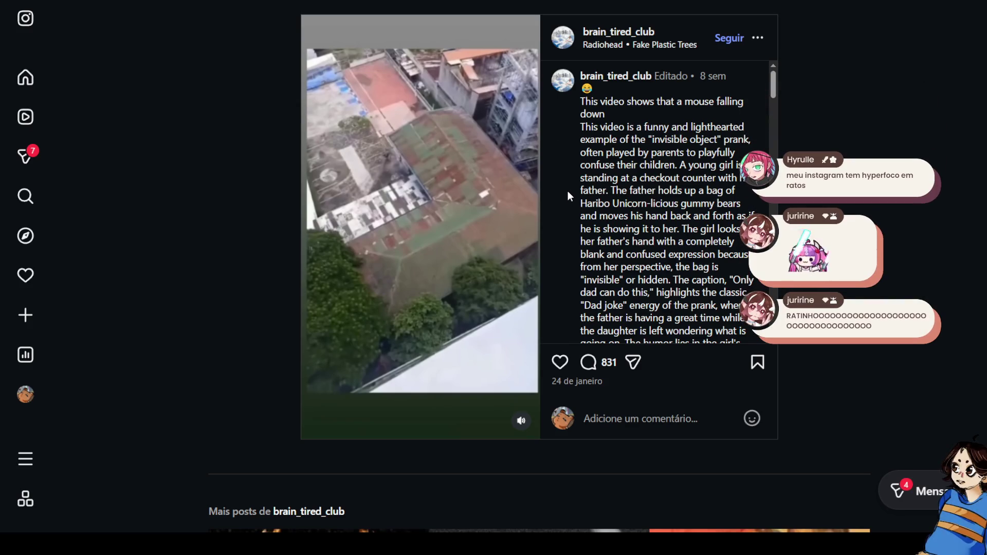
{"action": "scroll", "coordinate": [569, 196], "scroll_direction": "down", "scroll_amount": 6}
{"action": "scroll", "coordinate": [568, 192], "scroll_direction": "down", "scroll_amount": 1}
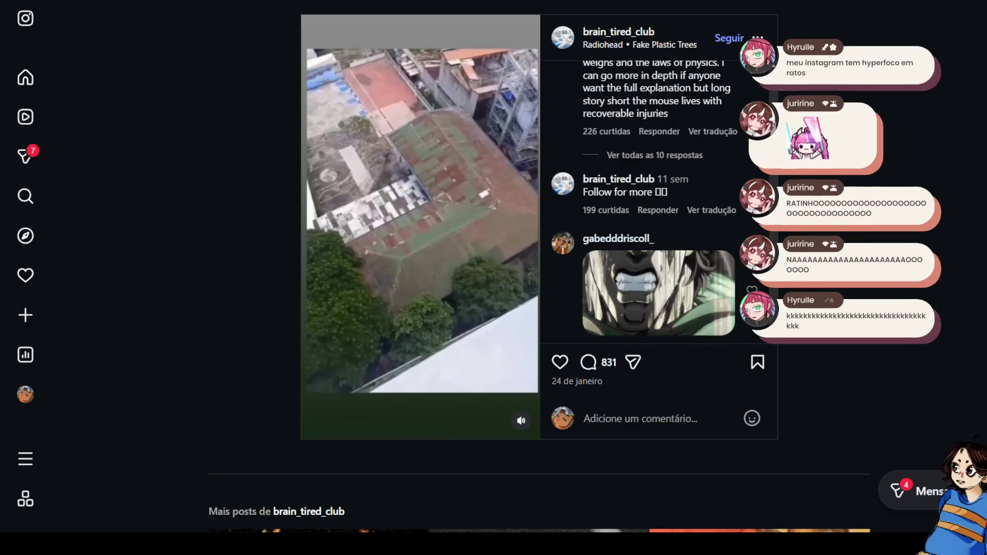
{"action": "key", "text": "alt+Tab"}
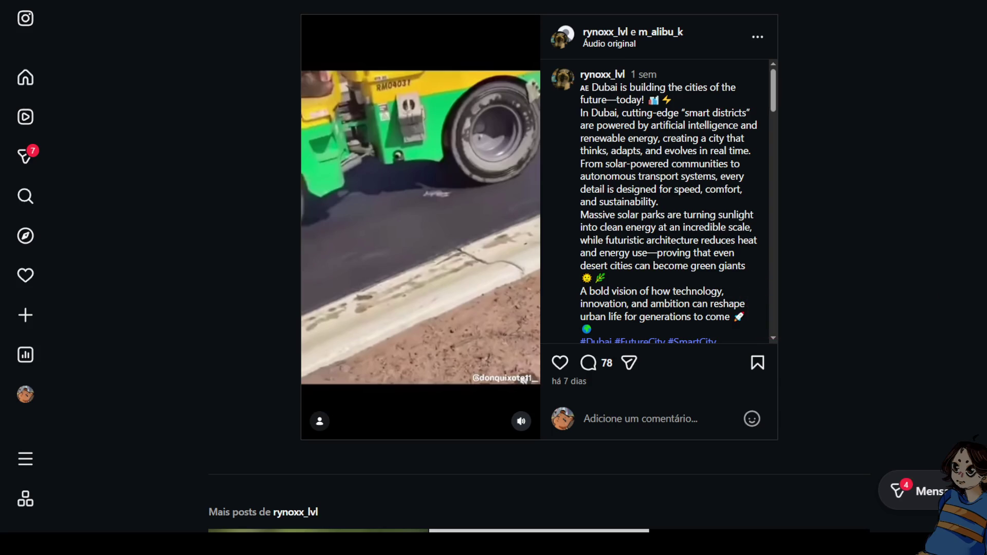
{"action": "key", "text": "alt+Tab"}
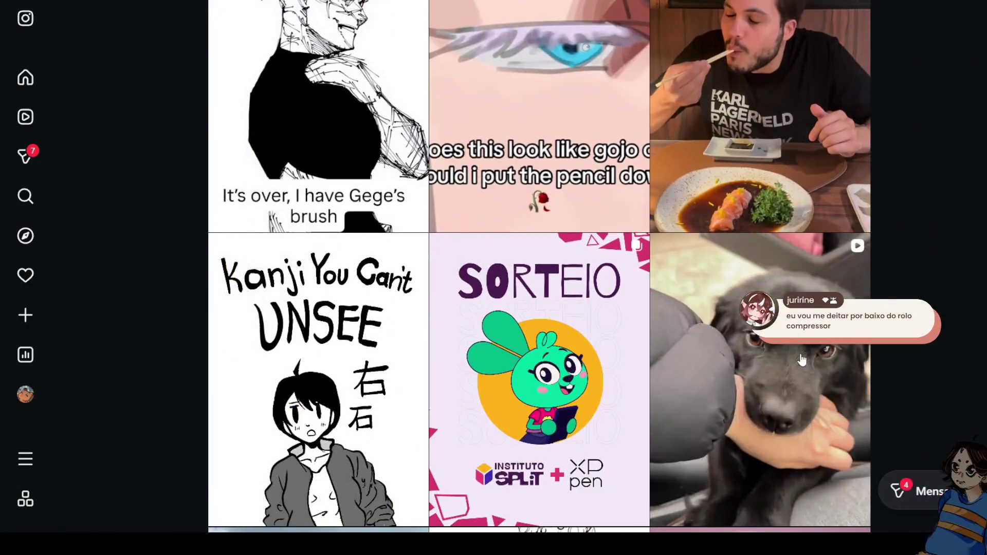
View the black puppy reel, close it, and scroll back up the grid
{"action": "left_click", "coordinate": [802, 360]}
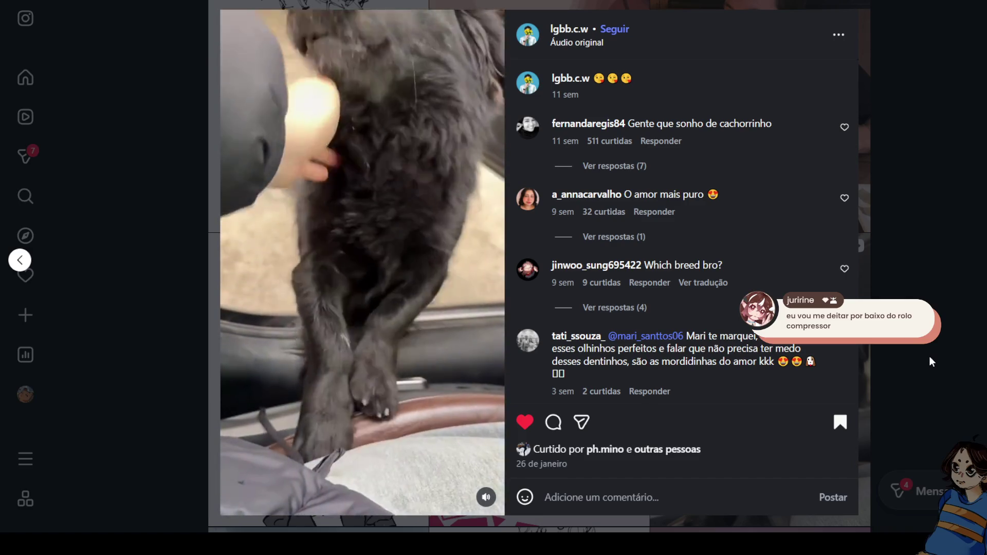
{"action": "left_click", "coordinate": [929, 356]}
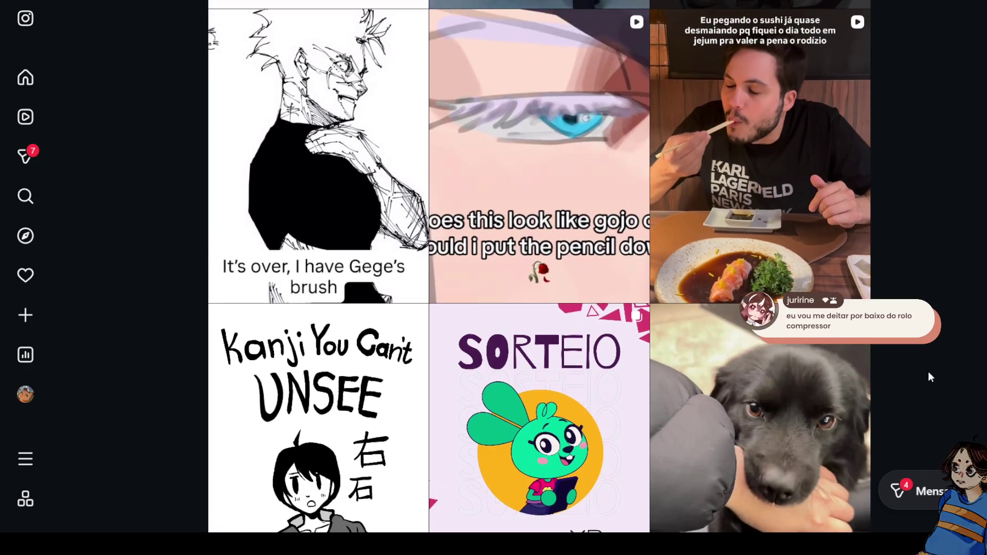
{"action": "scroll", "coordinate": [929, 372], "scroll_direction": "up", "scroll_amount": 10}
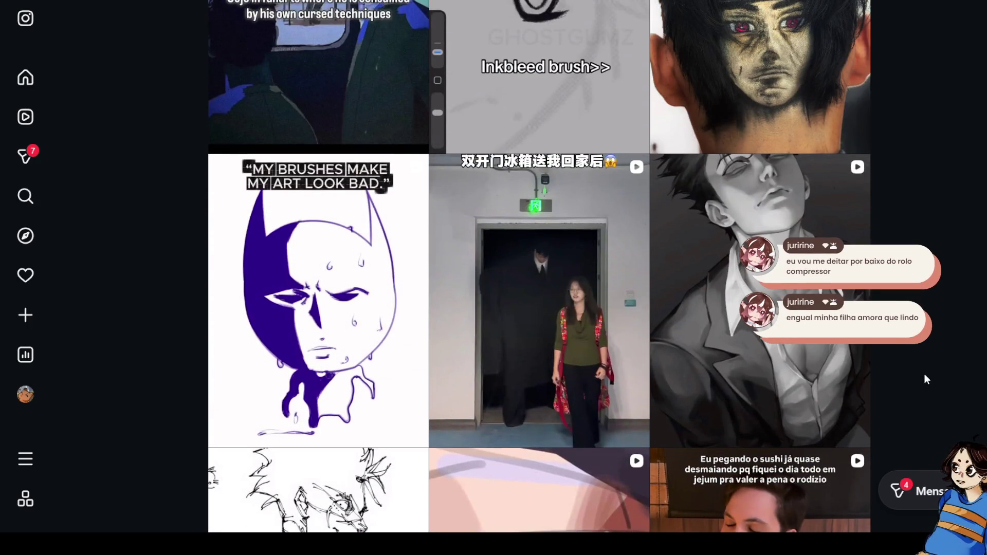
{"action": "scroll", "coordinate": [924, 374], "scroll_direction": "up", "scroll_amount": 3}
View the Itachi haircut post, then open the Chinese-captioned elevator video
{"action": "left_click", "coordinate": [859, 265]}
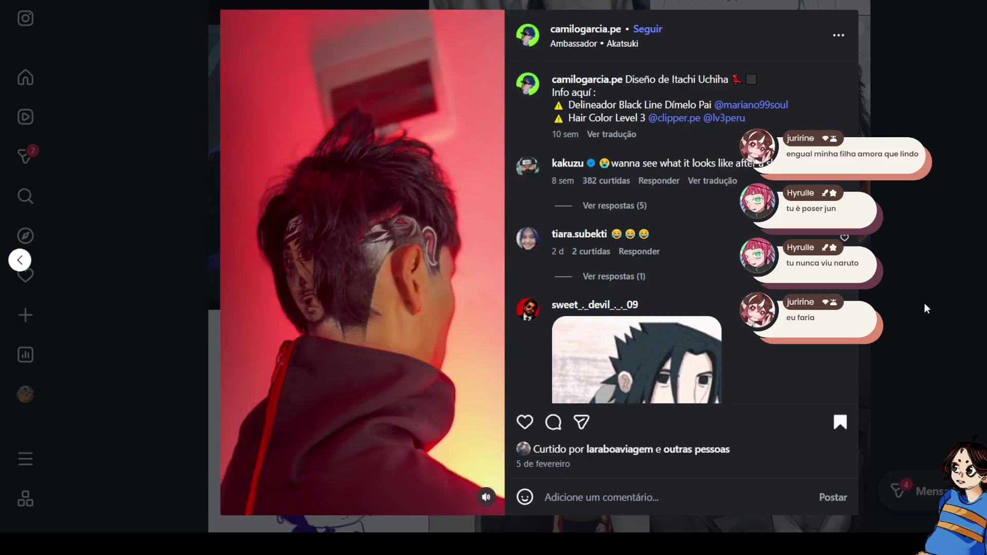
{"action": "left_click", "coordinate": [925, 303]}
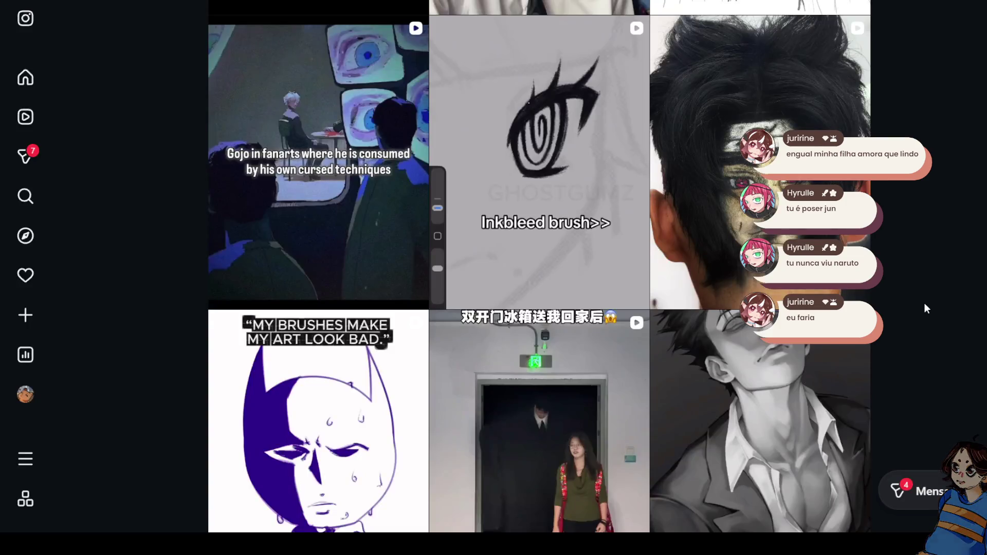
{"action": "scroll", "coordinate": [924, 304], "scroll_direction": "down", "scroll_amount": 5}
{"action": "left_click", "coordinate": [546, 302]}
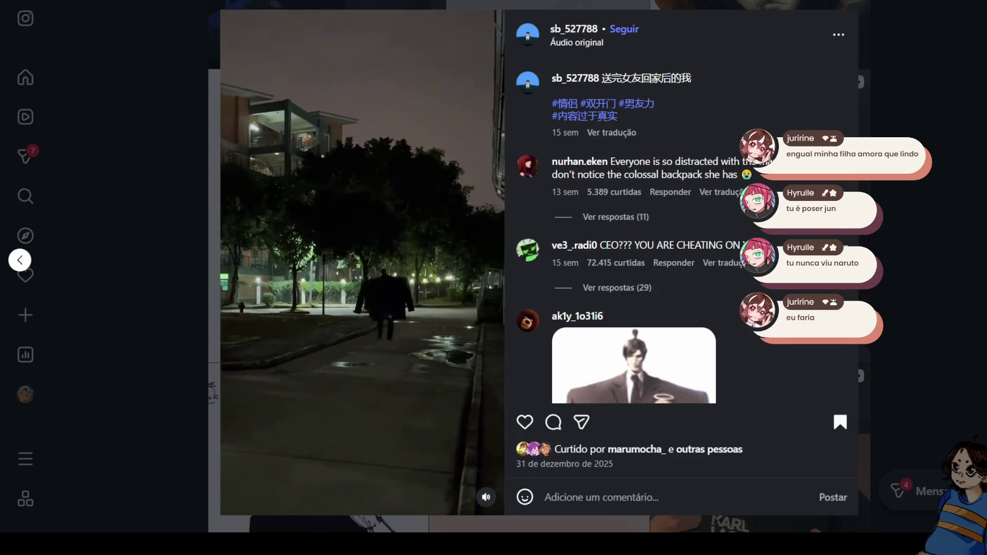
Close the night-walk video post and scroll several rows down the explore grid
{"action": "key", "text": "Escape"}
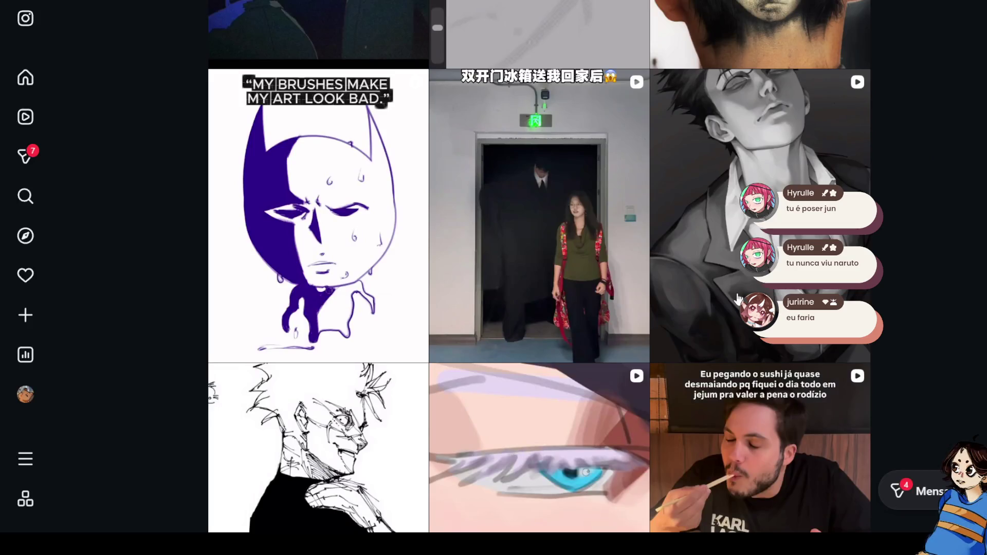
{"action": "scroll", "coordinate": [736, 297], "scroll_direction": "down", "scroll_amount": 6}
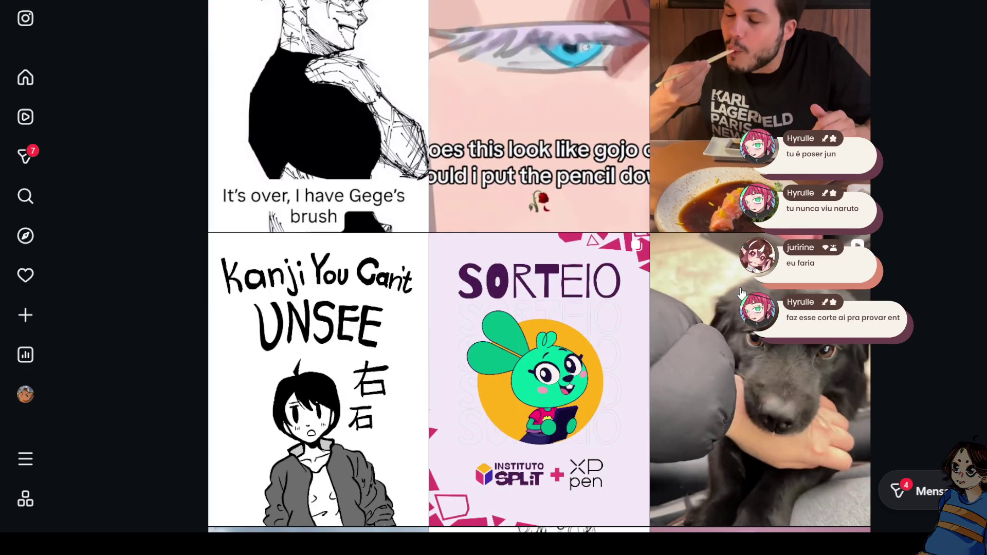
{"action": "scroll", "coordinate": [741, 293], "scroll_direction": "down", "scroll_amount": 5}
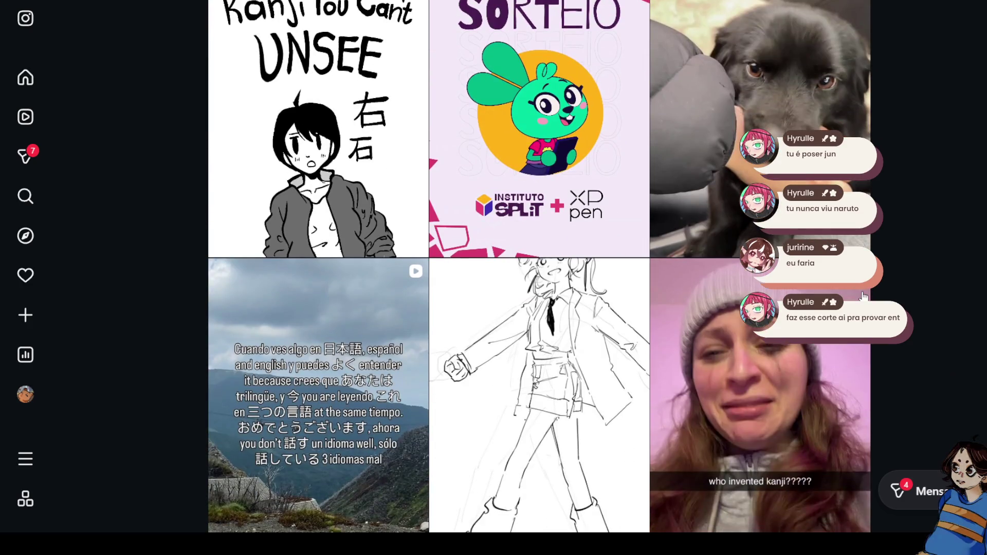
{"action": "scroll", "coordinate": [862, 298], "scroll_direction": "down", "scroll_amount": 5}
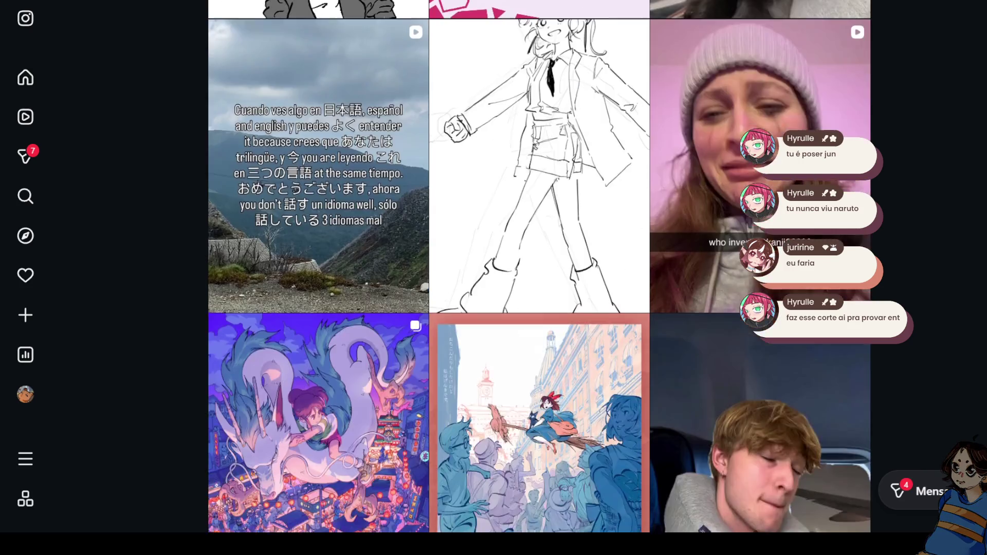
{"action": "scroll", "coordinate": [539, 278], "scroll_direction": "down", "scroll_amount": 3}
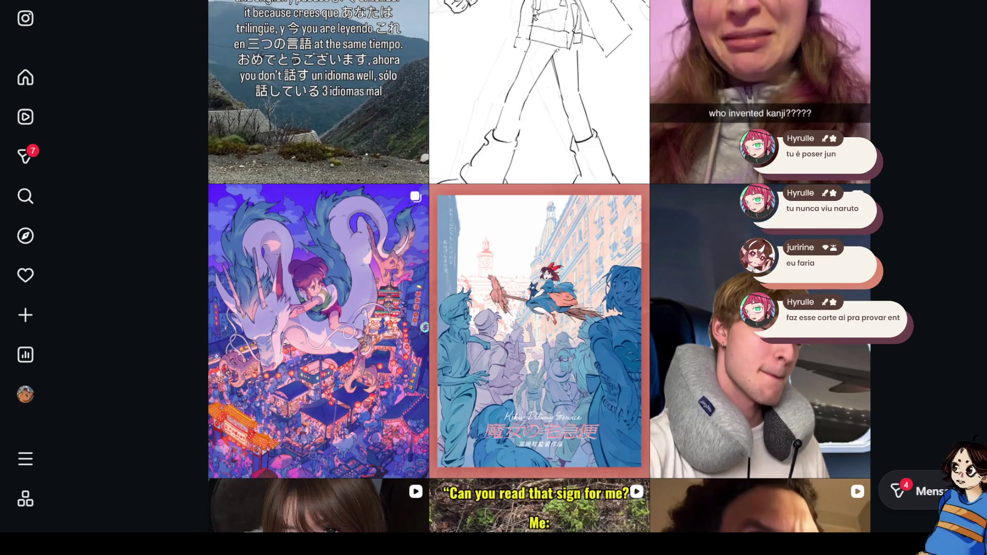
{"action": "scroll", "coordinate": [539, 278], "scroll_direction": "down", "scroll_amount": 4}
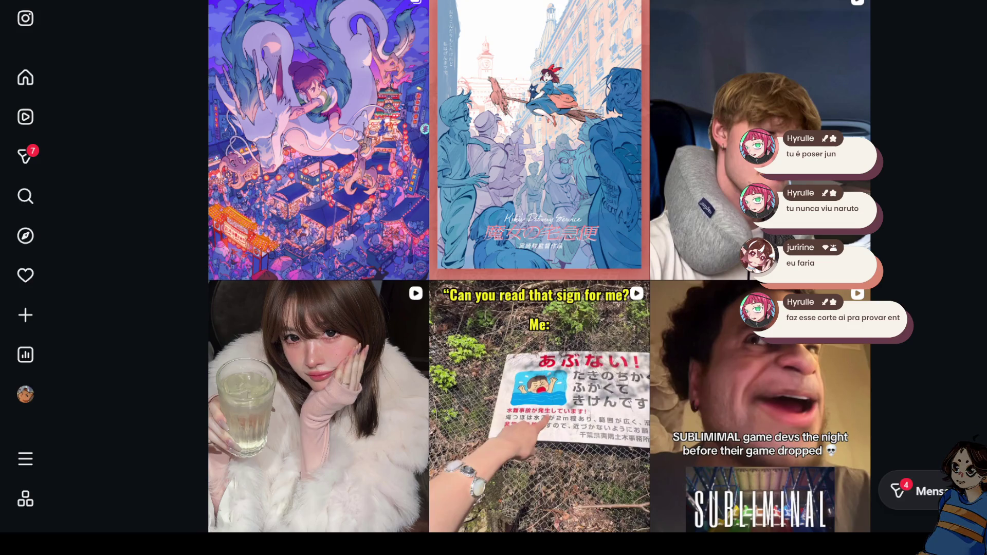
{"action": "scroll", "coordinate": [539, 278], "scroll_direction": "down", "scroll_amount": 2}
{"action": "scroll", "coordinate": [539, 277], "scroll_direction": "down", "scroll_amount": 3}
{"action": "left_click", "coordinate": [540, 277]}
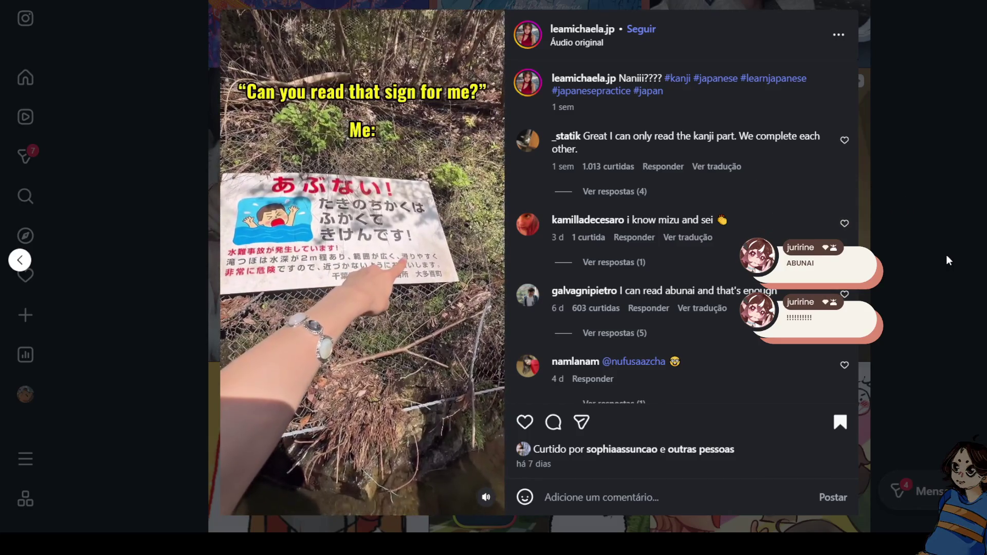
{"action": "left_click", "coordinate": [917, 263]}
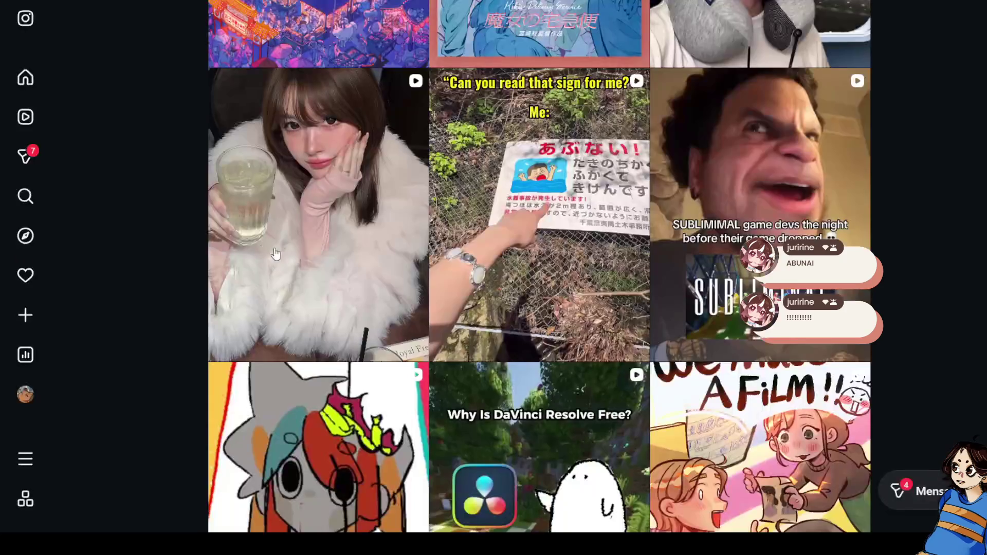
Reopen and watch the 'Can you read that sign for me?' reel, then close it
{"action": "left_click", "coordinate": [613, 177]}
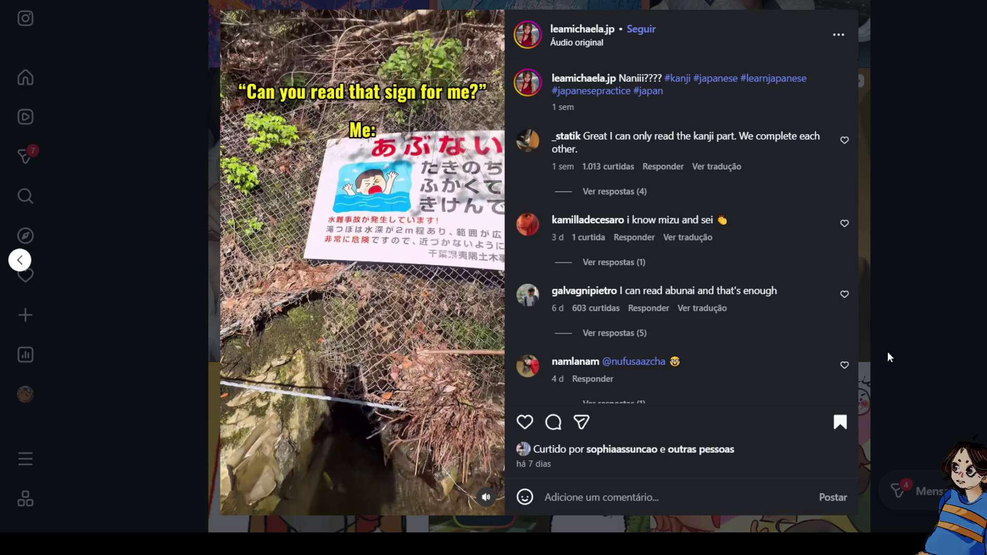
{"action": "left_click", "coordinate": [888, 311]}
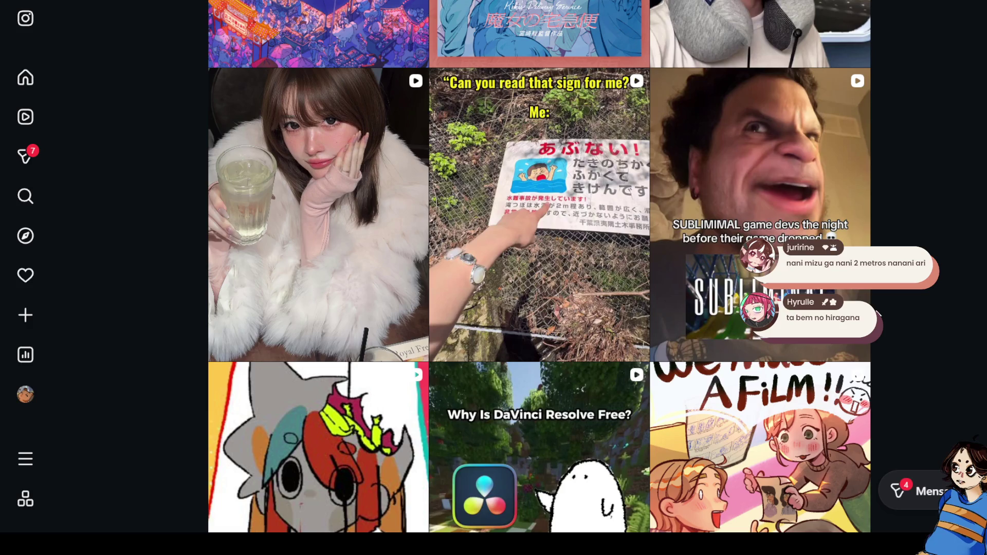
Scroll further down and open the Cubibibibism red-collared character animation post
{"action": "scroll", "coordinate": [540, 267], "scroll_direction": "down", "scroll_amount": 2}
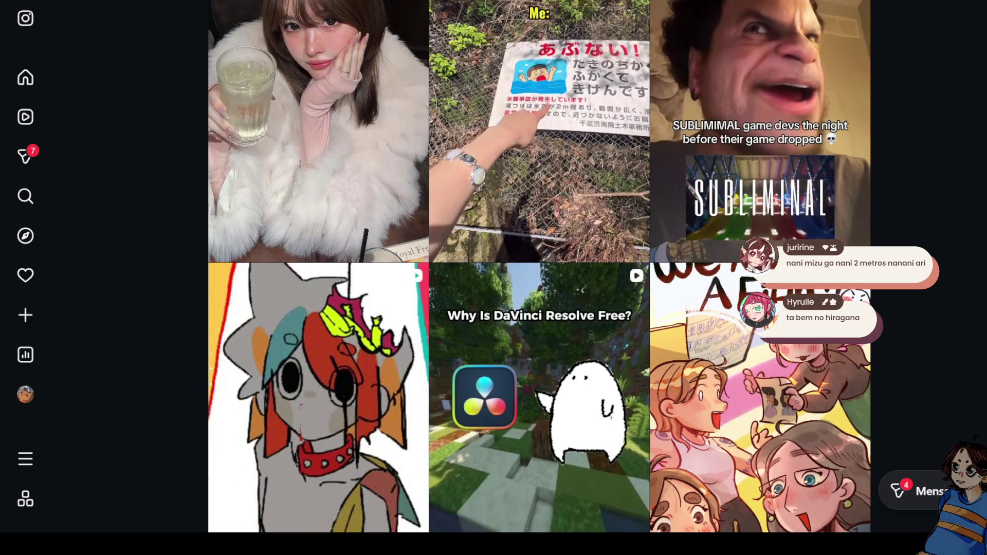
{"action": "scroll", "coordinate": [540, 267], "scroll_direction": "down", "scroll_amount": 4}
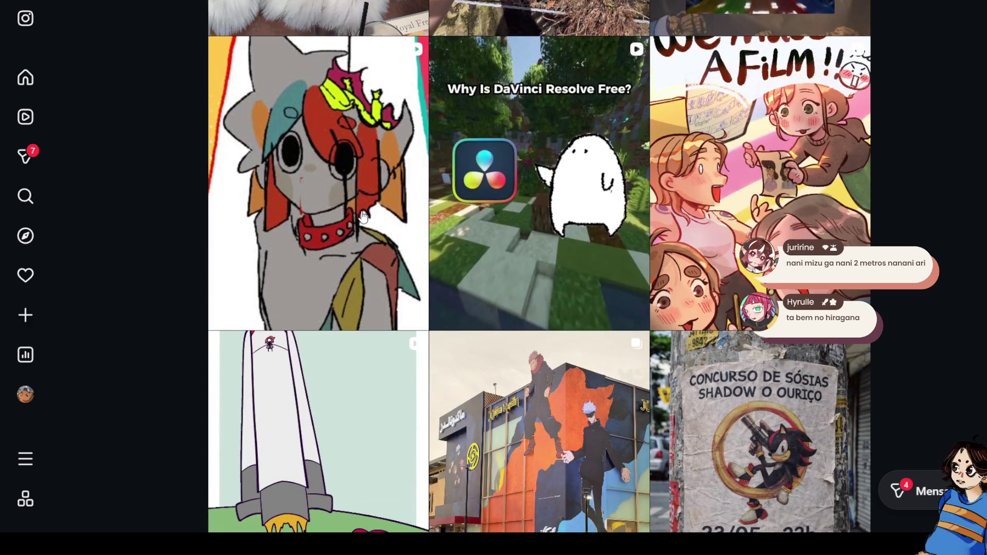
{"action": "left_click", "coordinate": [364, 216]}
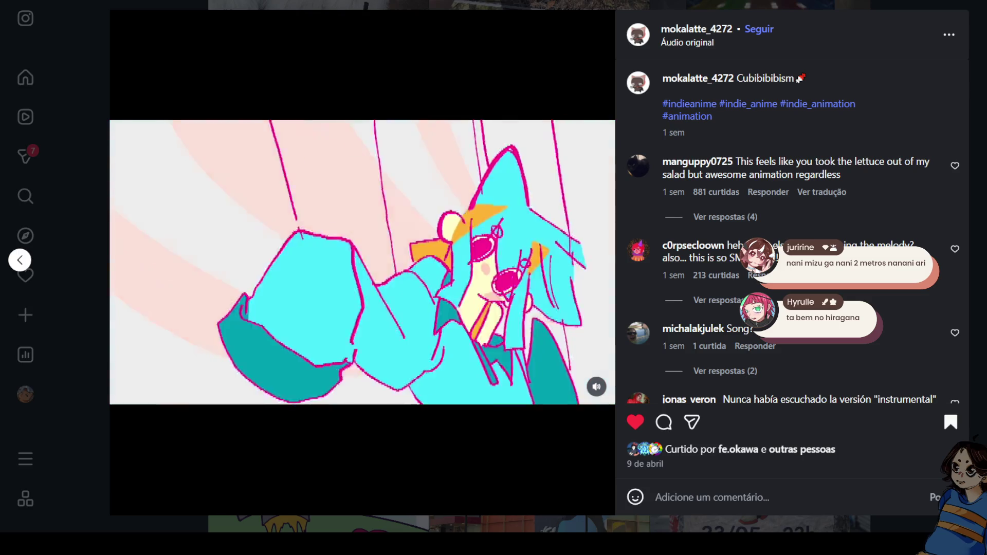
Close the animation post and open the Korean-captioned clip of players jumping over cones
{"action": "left_click", "coordinate": [980, 352]}
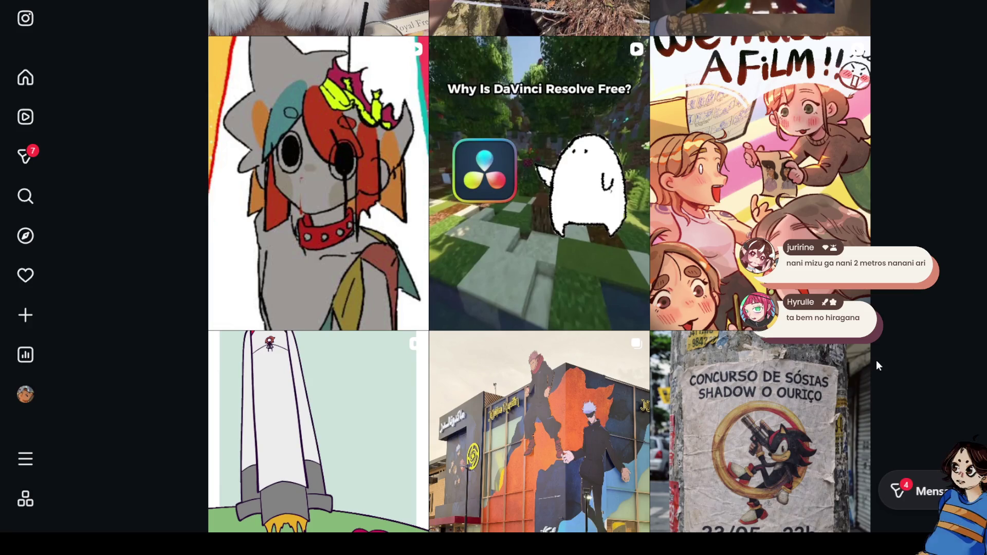
{"action": "scroll", "coordinate": [877, 360], "scroll_direction": "down", "scroll_amount": 3}
{"action": "scroll", "coordinate": [877, 362], "scroll_direction": "down", "scroll_amount": 1}
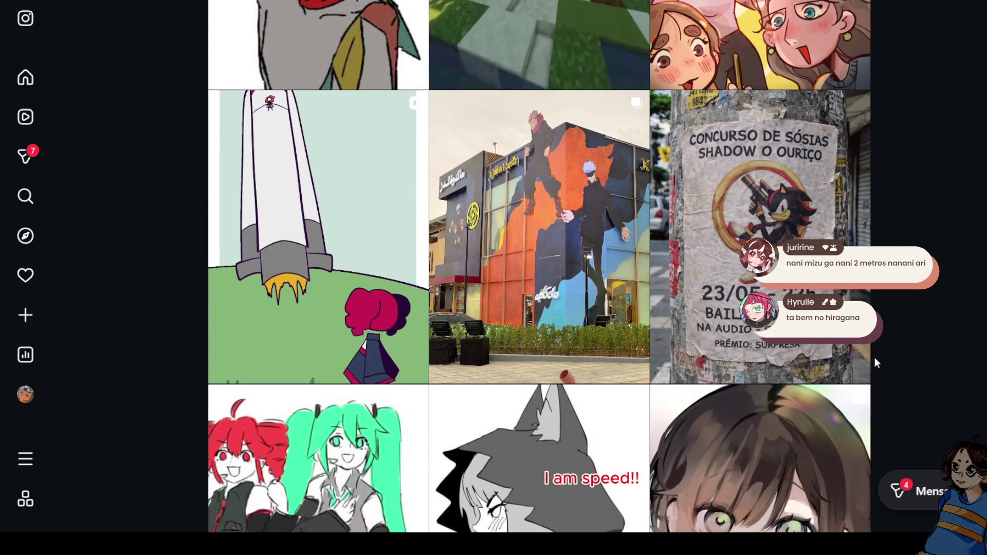
{"action": "scroll", "coordinate": [875, 355], "scroll_direction": "down", "scroll_amount": 3}
{"action": "scroll", "coordinate": [895, 354], "scroll_direction": "down", "scroll_amount": 5}
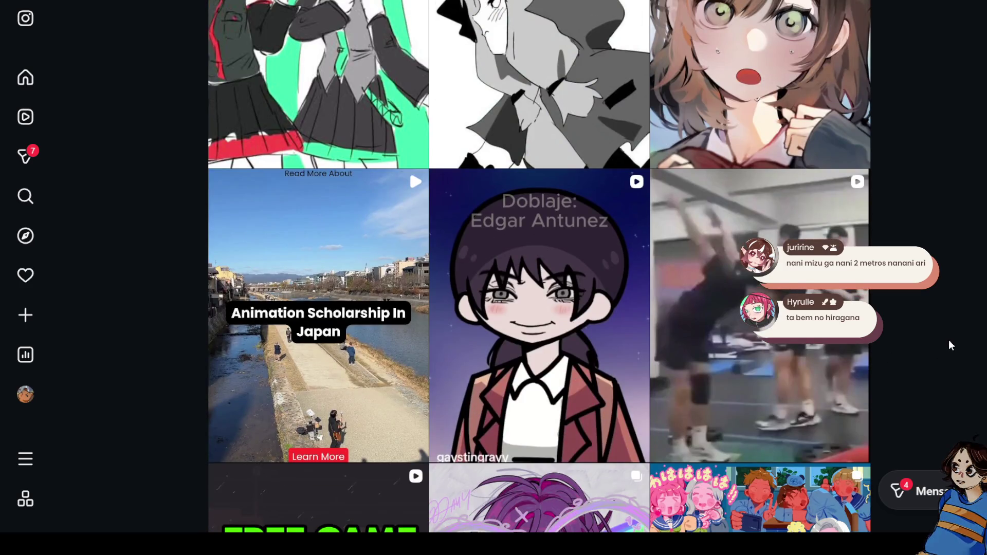
{"action": "left_click", "coordinate": [761, 360]}
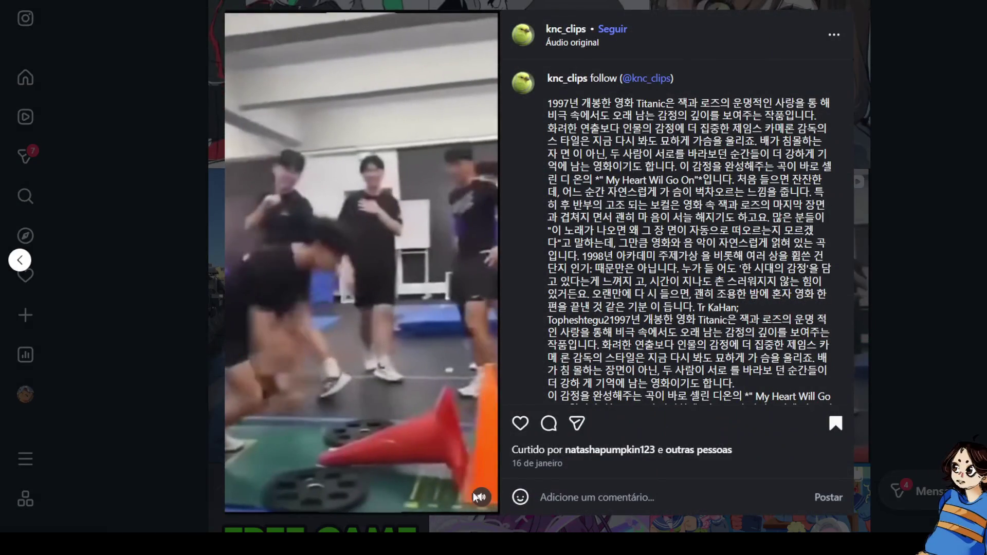
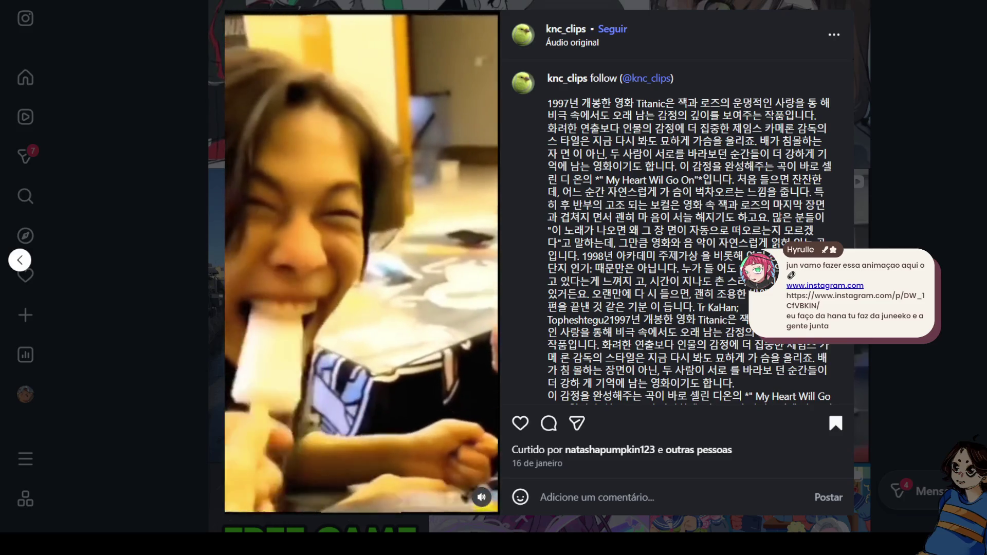
Close the knc_clips reel and reload the Instagram page
{"action": "key", "text": "Escape"}
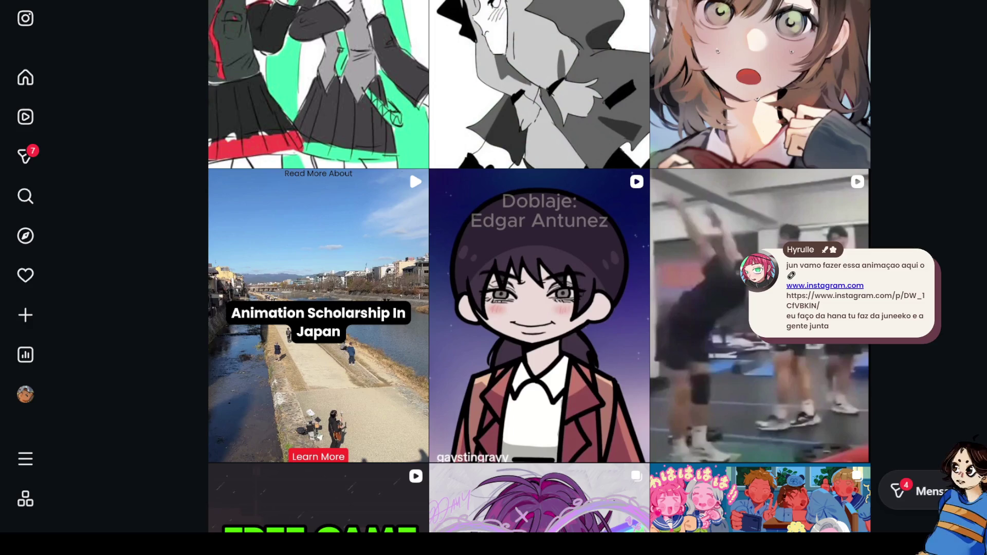
{"action": "key", "text": "F5"}
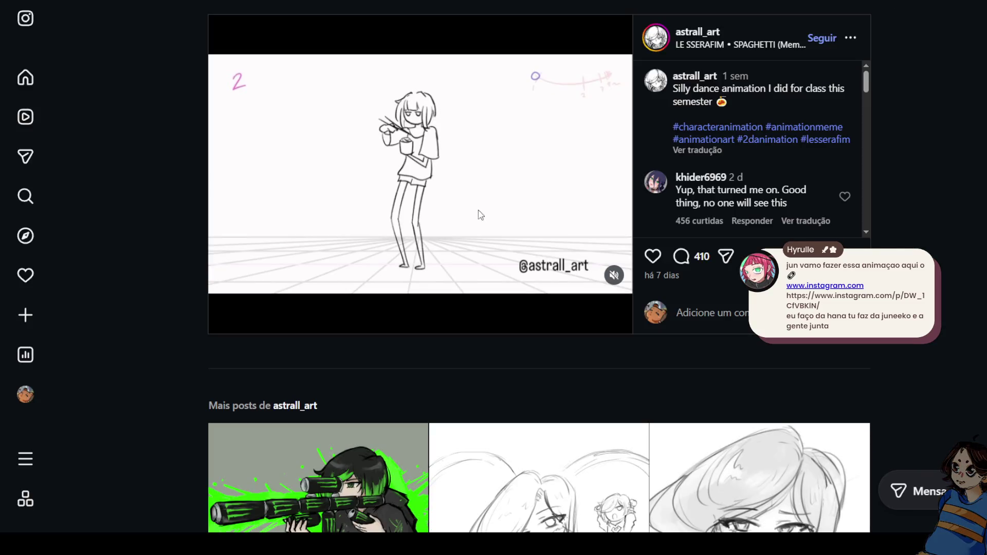
Let astrall_art's dance animation post load and bring up the video's volume slider
{"action": "mouse_move", "coordinate": [614, 242]}
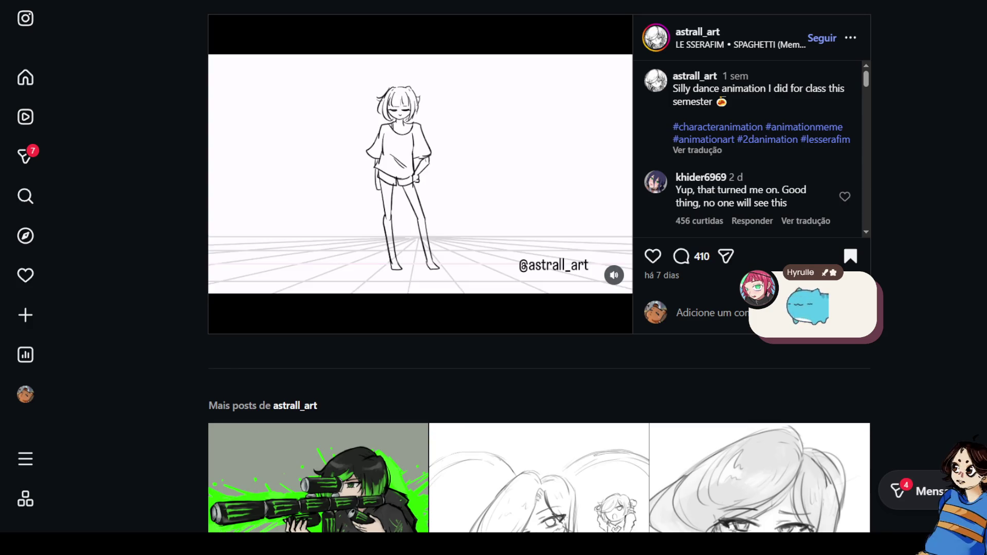
Scroll down the suggested grid and open the sillyy._.cat black-cat video compilation
{"action": "scroll", "coordinate": [539, 166], "scroll_direction": "down", "scroll_amount": 10}
{"action": "scroll", "coordinate": [409, 166], "scroll_direction": "down", "scroll_amount": 5}
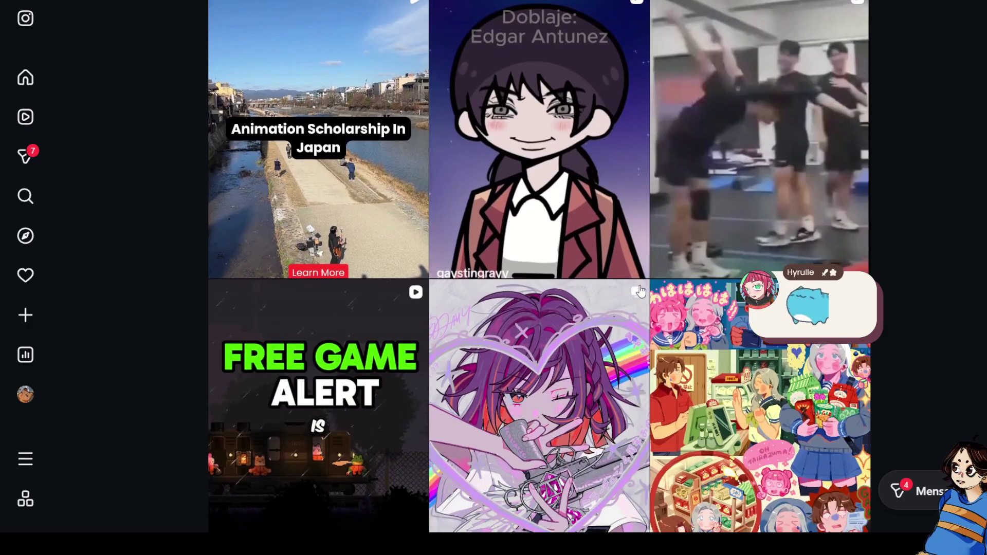
{"action": "scroll", "coordinate": [635, 290], "scroll_direction": "down", "scroll_amount": 5}
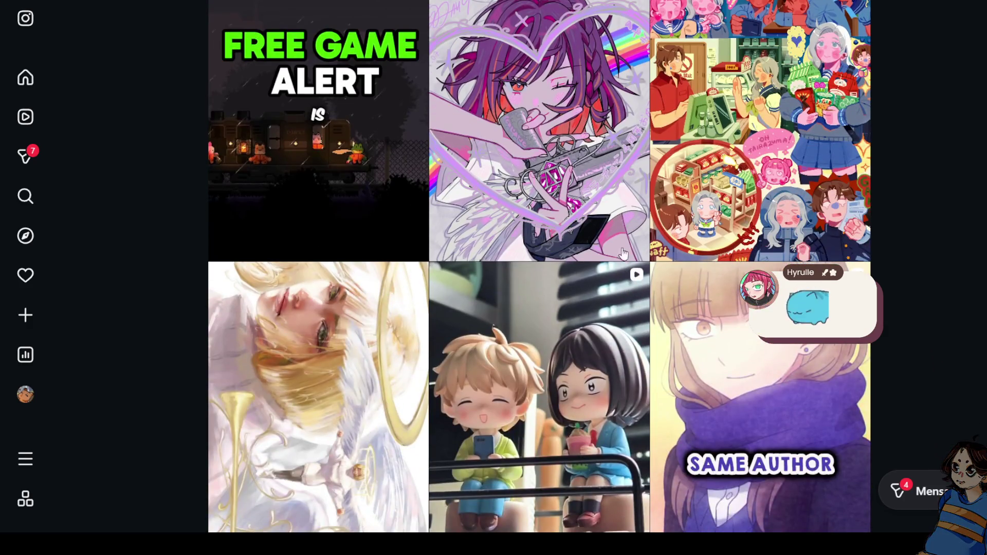
{"action": "scroll", "coordinate": [616, 211], "scroll_direction": "down", "scroll_amount": 5}
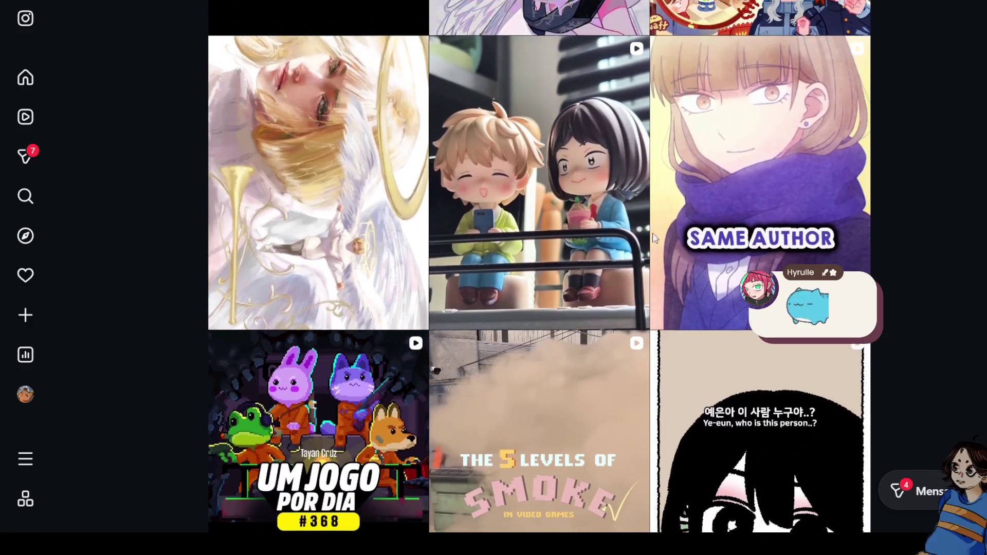
{"action": "scroll", "coordinate": [929, 326], "scroll_direction": "down", "scroll_amount": 6}
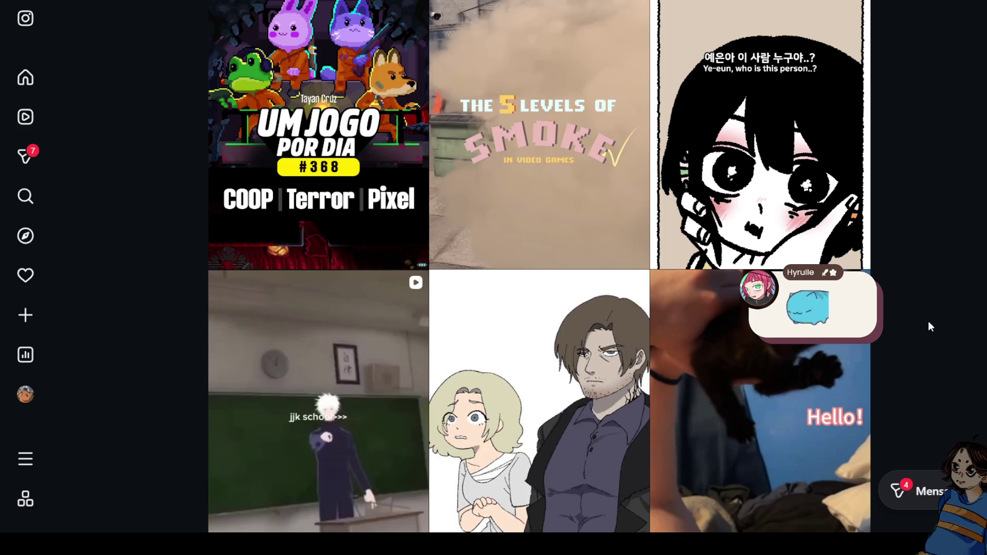
{"action": "left_click", "coordinate": [854, 354]}
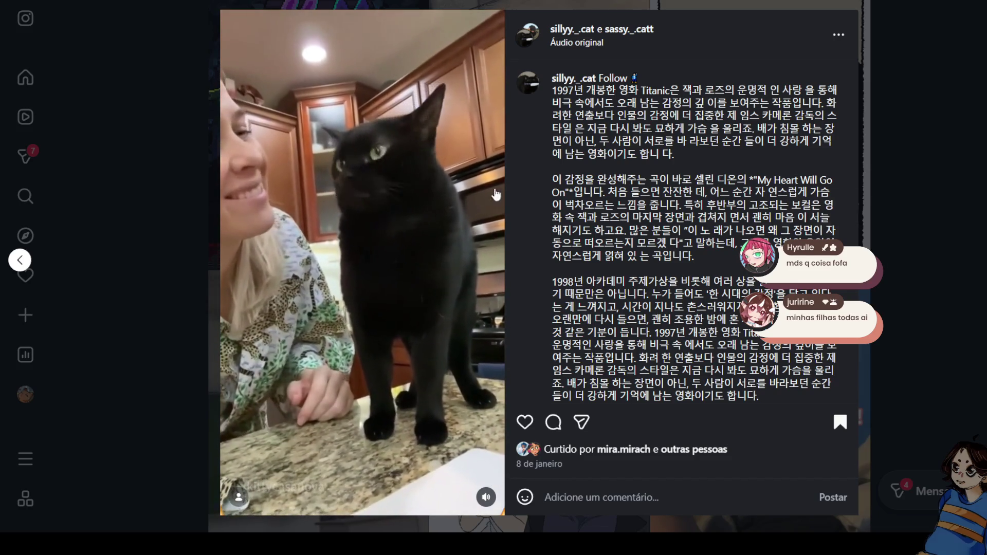
Close the black-cat video post to return to the suggested-posts grid
{"action": "left_click", "coordinate": [913, 292]}
Scroll past the McDonald's Jujutsu Kaisen post, open the Adidas Ado sketch post, then close it
{"action": "scroll", "coordinate": [899, 289], "scroll_direction": "down", "scroll_amount": 2}
{"action": "scroll", "coordinate": [899, 294], "scroll_direction": "down", "scroll_amount": 5}
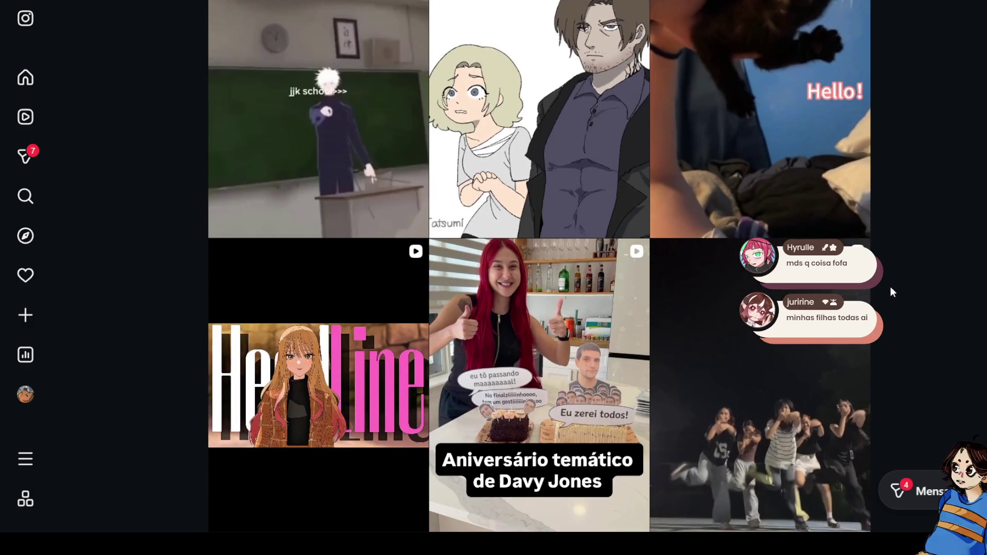
{"action": "scroll", "coordinate": [902, 292], "scroll_direction": "down", "scroll_amount": 5}
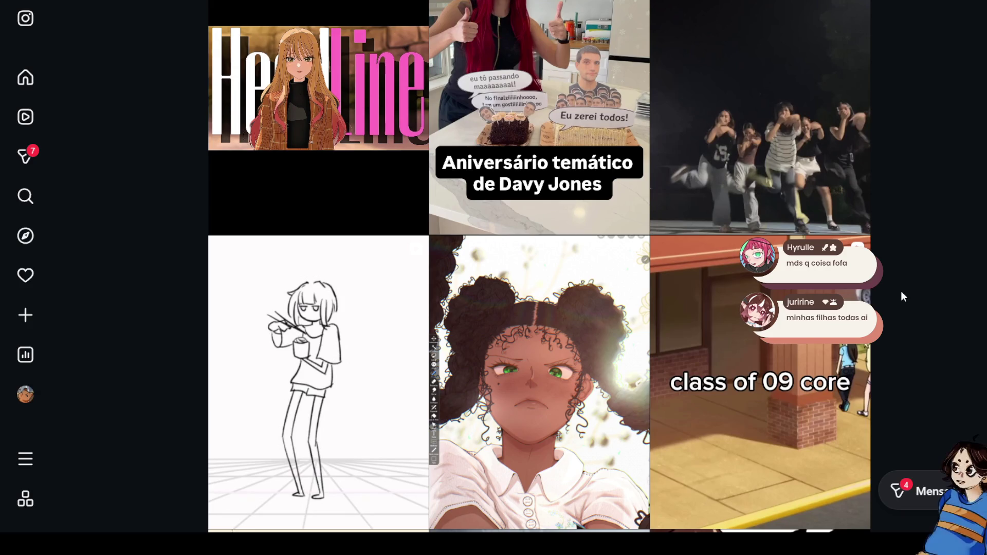
{"action": "scroll", "coordinate": [948, 286], "scroll_direction": "down", "scroll_amount": 1}
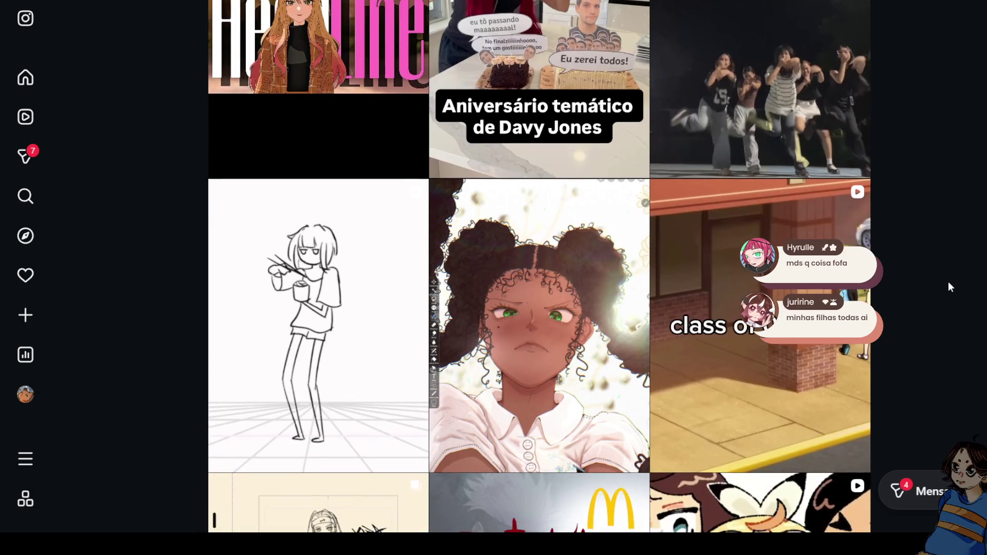
{"action": "scroll", "coordinate": [948, 282], "scroll_direction": "down", "scroll_amount": 4}
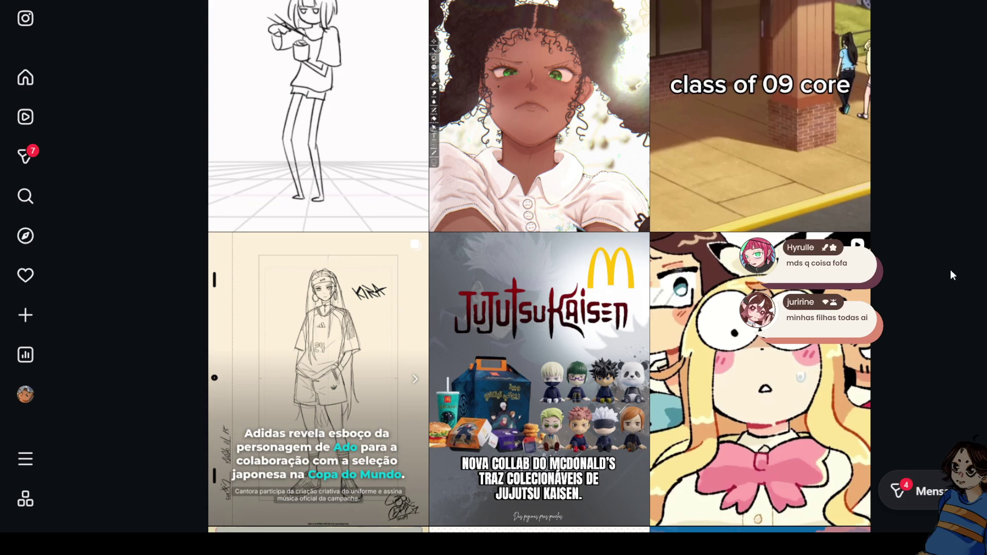
{"action": "left_click", "coordinate": [386, 361]}
{"action": "key", "text": "Escape"}
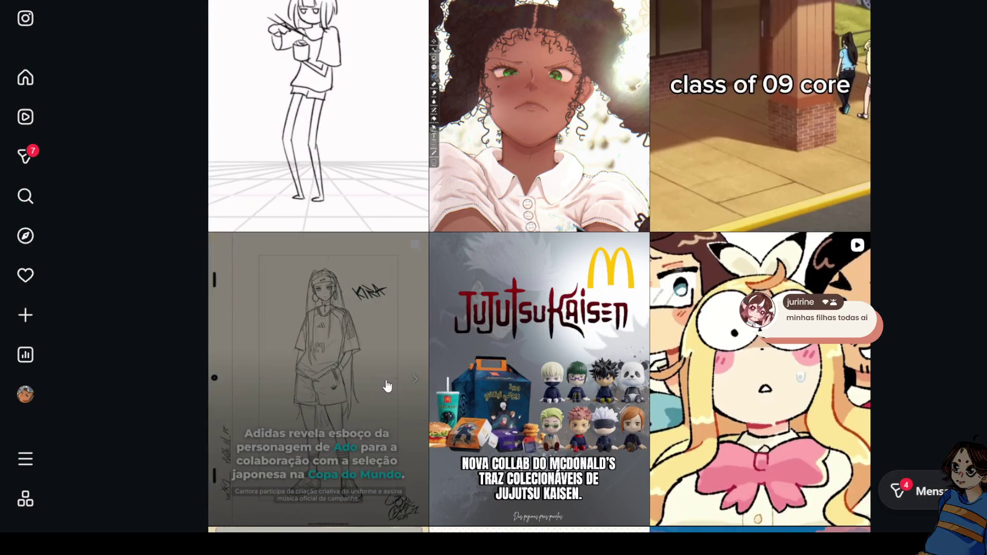
Reopen the Adidas Ado sketch post and close its overlay again
{"action": "left_click", "coordinate": [386, 380]}
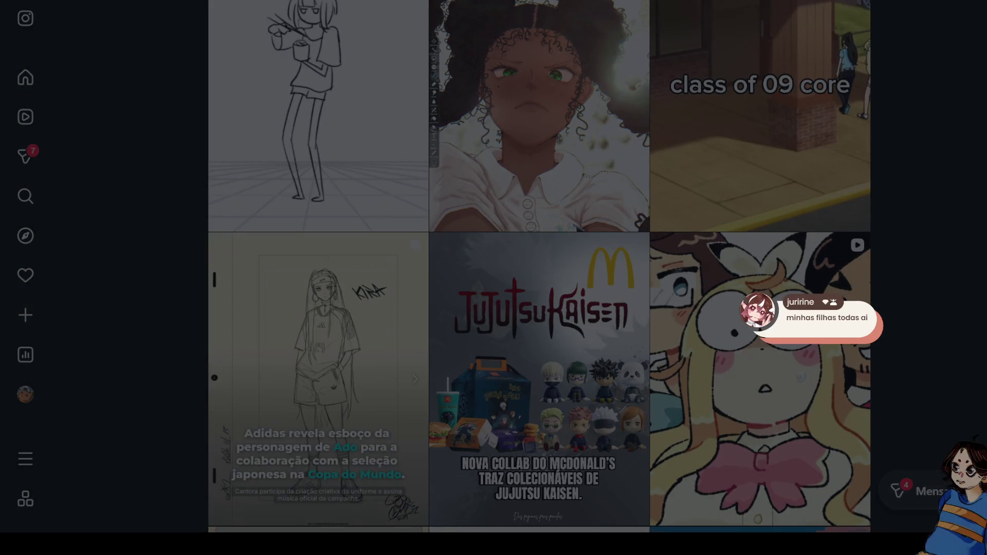
{"action": "key", "text": "Escape"}
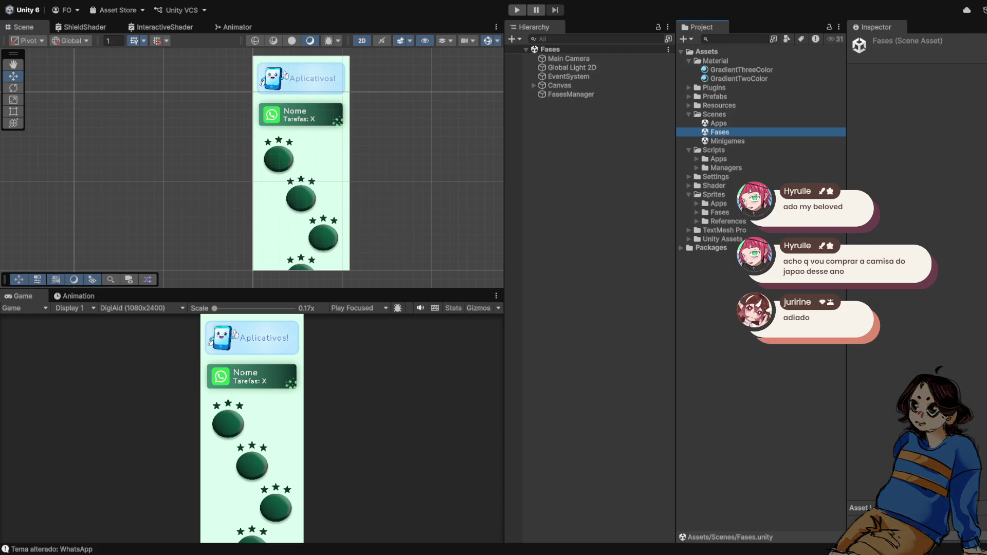
Adjust the Scene view zoom on the Fases canvas and select FasesManager
{"action": "scroll", "coordinate": [327, 198], "scroll_direction": "down", "scroll_amount": 1}
{"action": "scroll", "coordinate": [326, 192], "scroll_direction": "up", "scroll_amount": 1}
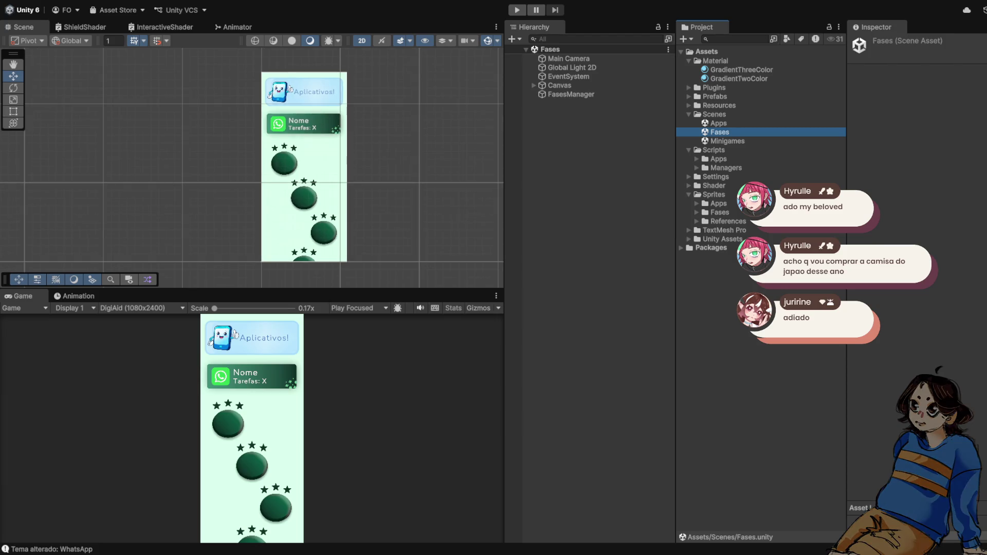
{"action": "left_click", "coordinate": [570, 94]}
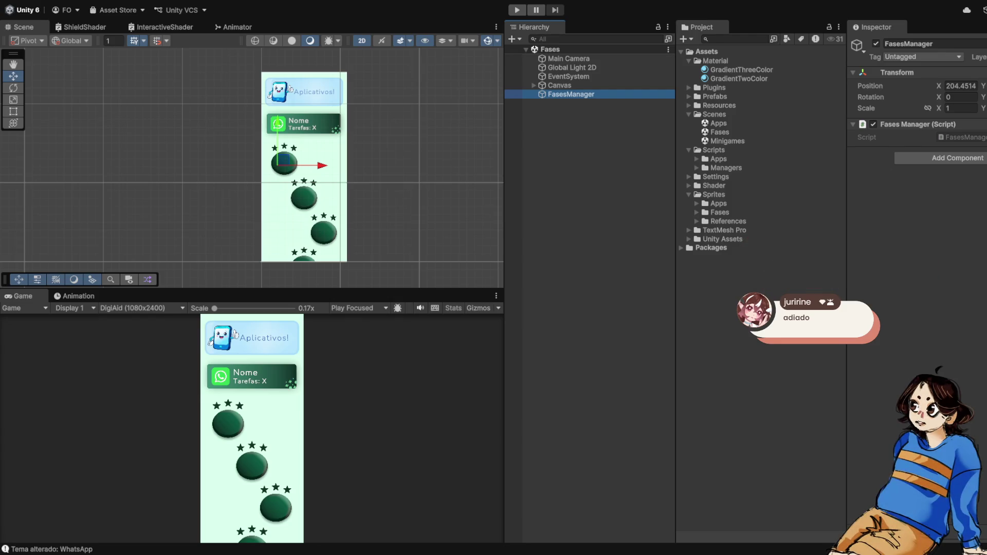
Collapse Scripts, expand the Shader folder and select the GradientThreeColor shader
{"action": "left_click", "coordinate": [689, 150]}
{"action": "left_click", "coordinate": [689, 186]}
{"action": "left_click", "coordinate": [742, 176]}
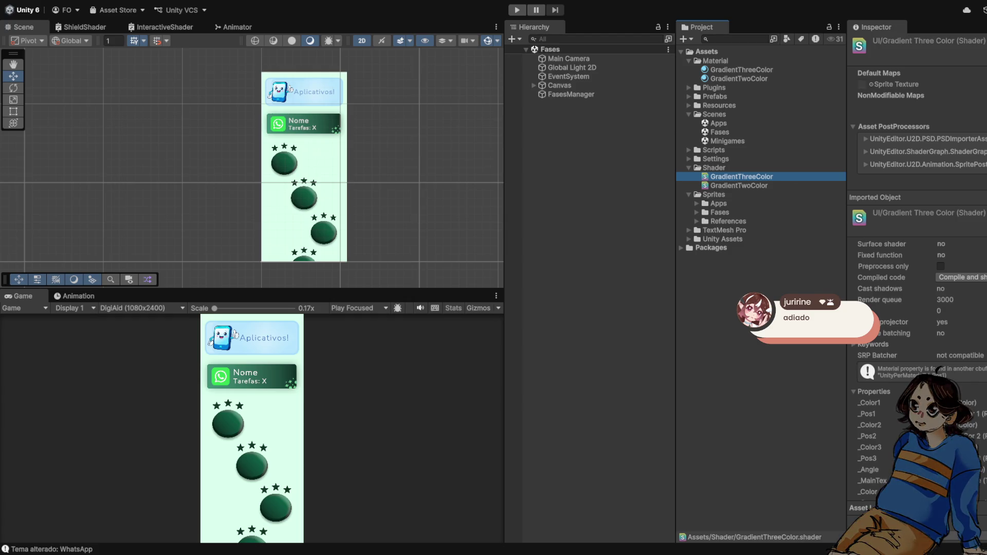
Select GradientTwoColor to view its _Color1, _Pos1, _Color2, _Pos2 and _Angle properties
{"action": "left_click", "coordinate": [739, 185]}
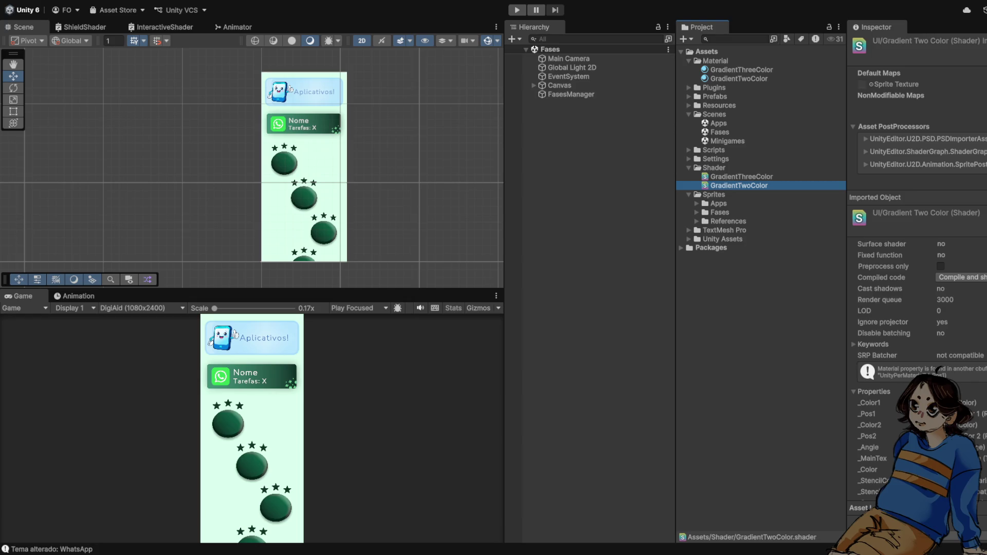
Expand and collapse Canvas, then switch selection between Canvas and FasesManager, ending on FasesManager
{"action": "left_click", "coordinate": [570, 94]}
{"action": "left_click", "coordinate": [533, 85]}
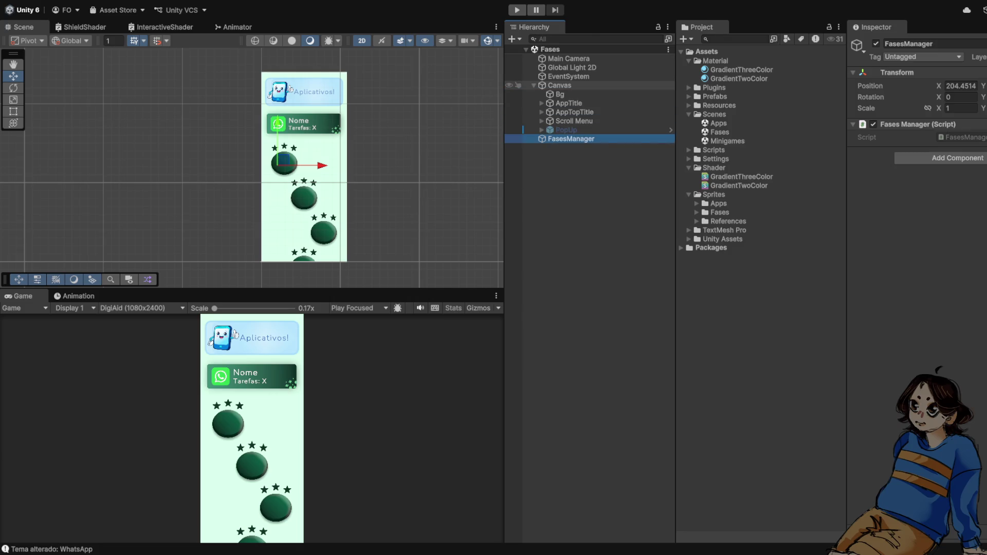
{"action": "left_click", "coordinate": [534, 85]}
{"action": "left_click", "coordinate": [560, 85]}
{"action": "left_click", "coordinate": [570, 94]}
{"action": "left_click", "coordinate": [559, 86]}
{"action": "left_click", "coordinate": [571, 94]}
{"action": "left_click", "coordinate": [559, 85]}
{"action": "left_click", "coordinate": [571, 94]}
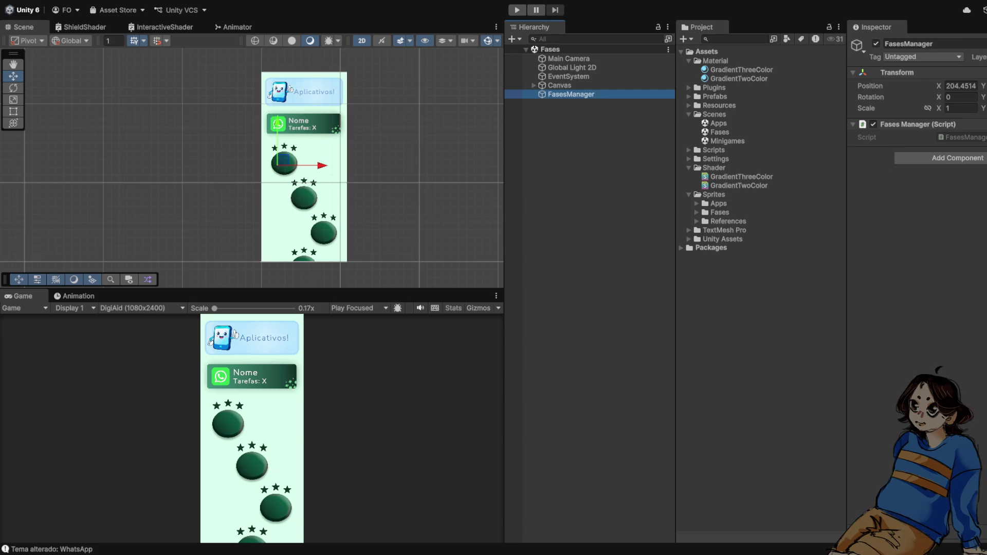
Zoom the Scene view in on the FasesManager object
{"action": "scroll", "coordinate": [288, 164], "scroll_direction": "up", "scroll_amount": 2}
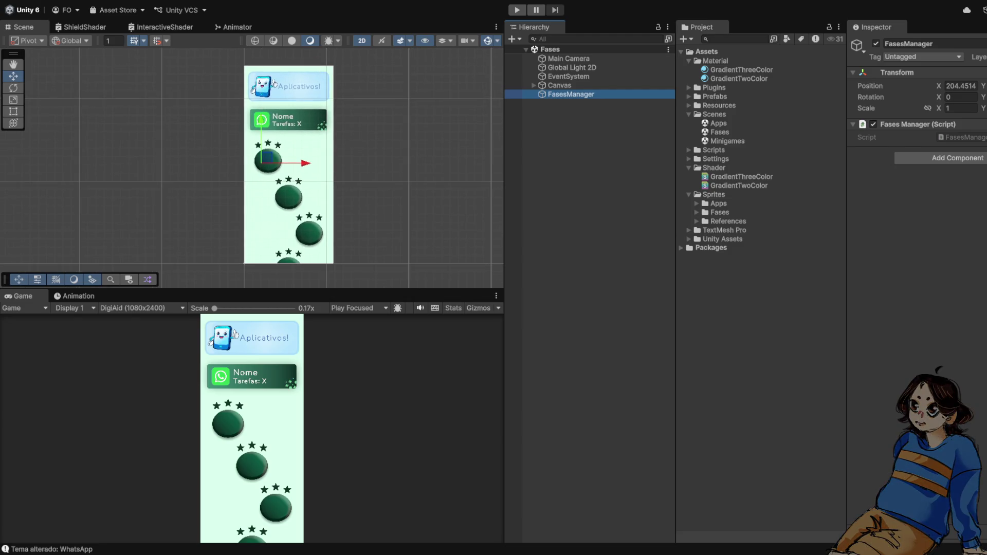
Open the Apps scene, collapse Scenes, Shader and Sprites, and select the Scripts/Apps folder
{"action": "left_click", "coordinate": [718, 123]}
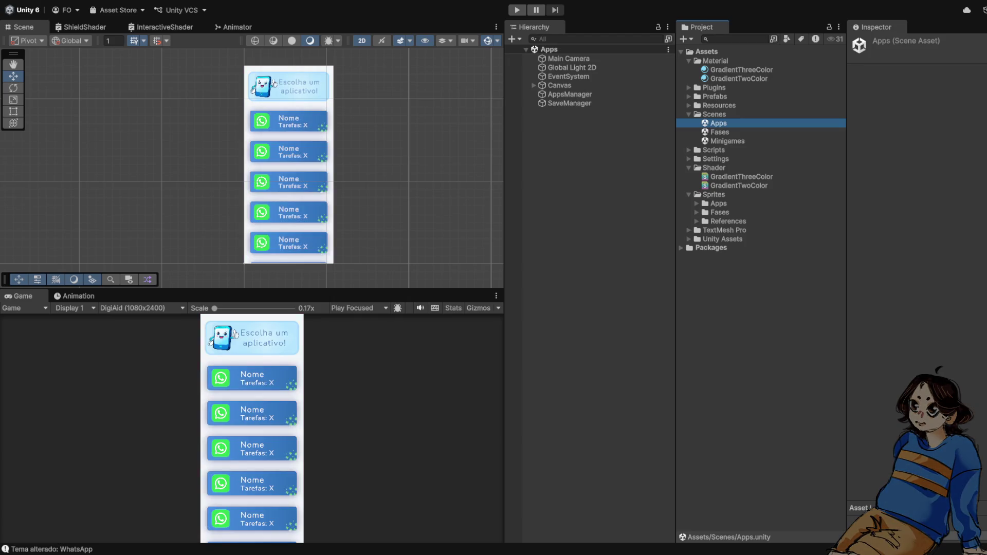
{"action": "left_click", "coordinate": [689, 115]}
{"action": "left_click", "coordinate": [689, 141]}
{"action": "left_click", "coordinate": [689, 150]}
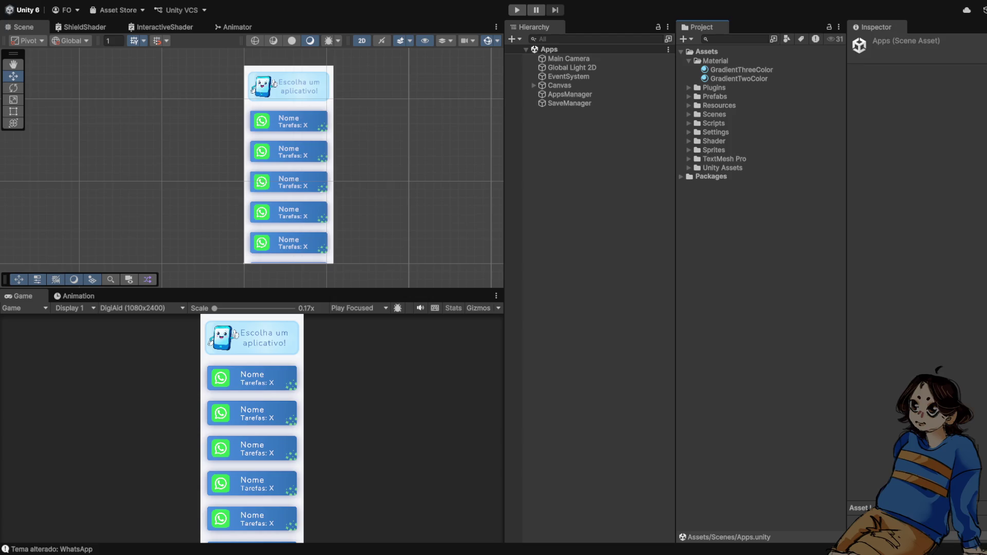
{"action": "left_click", "coordinate": [688, 123]}
{"action": "left_click", "coordinate": [696, 132]}
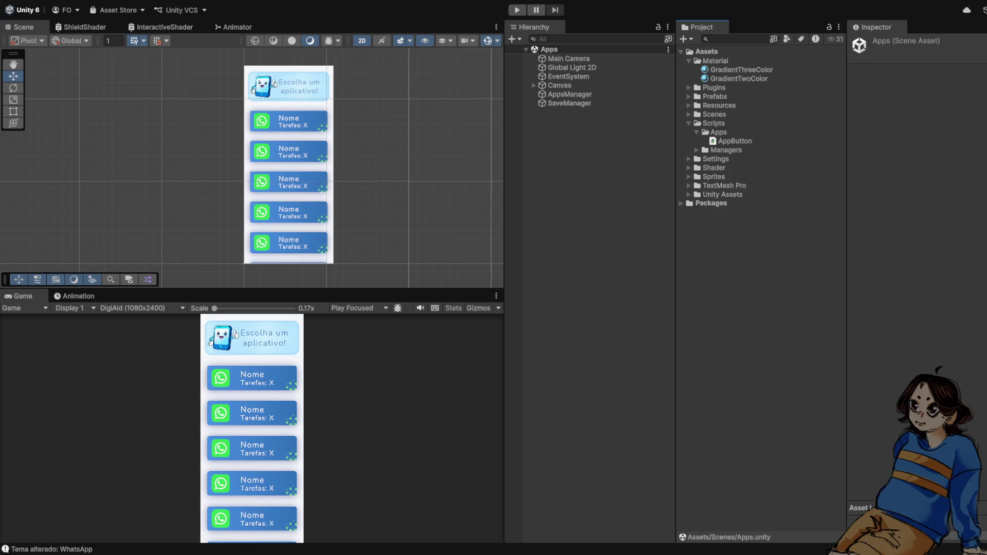
{"action": "left_click", "coordinate": [718, 132]}
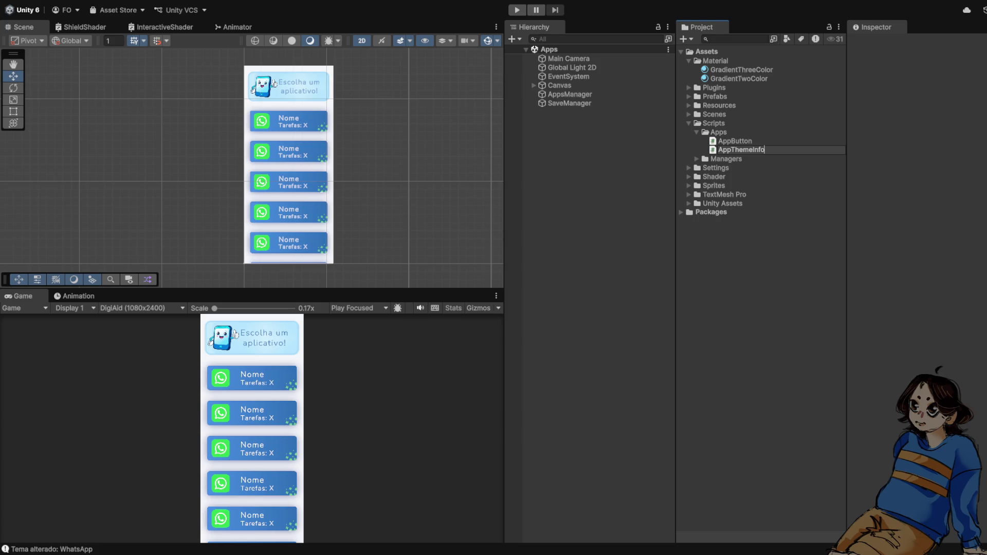
Name the new script AppThemeInfo, then inspect the AppsManager and Canvas objects
{"action": "key", "text": "Return"}
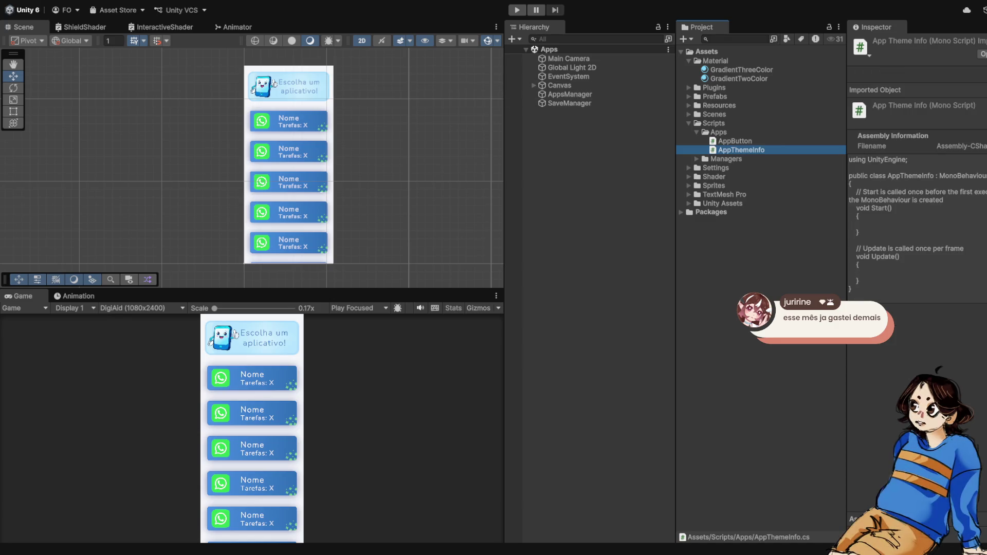
{"action": "left_click", "coordinate": [569, 94]}
{"action": "left_click", "coordinate": [560, 85]}
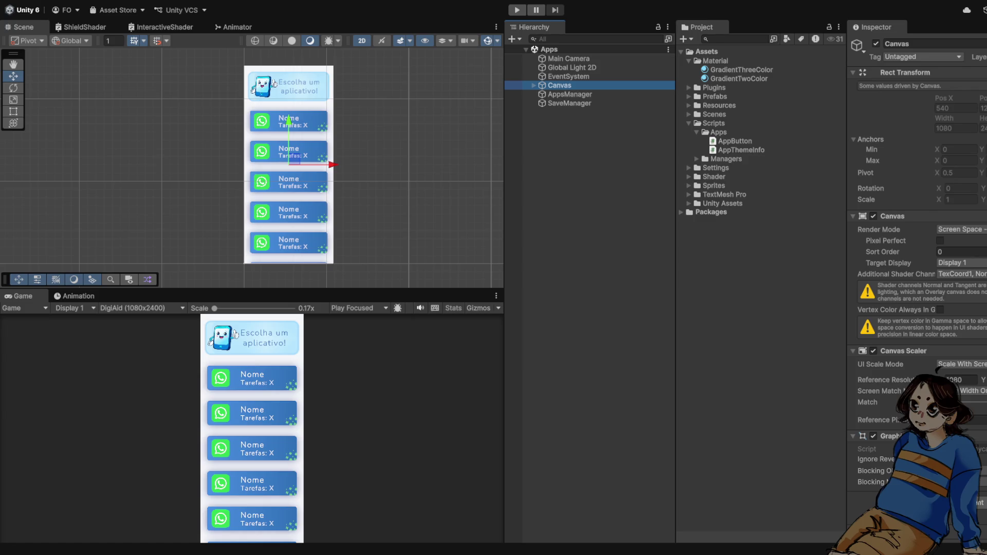
{"action": "left_click", "coordinate": [741, 150]}
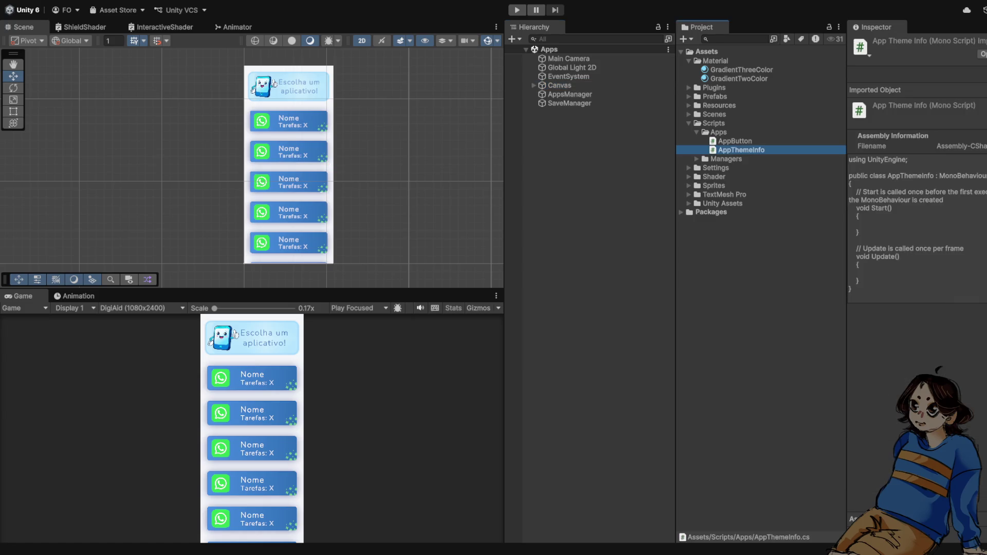